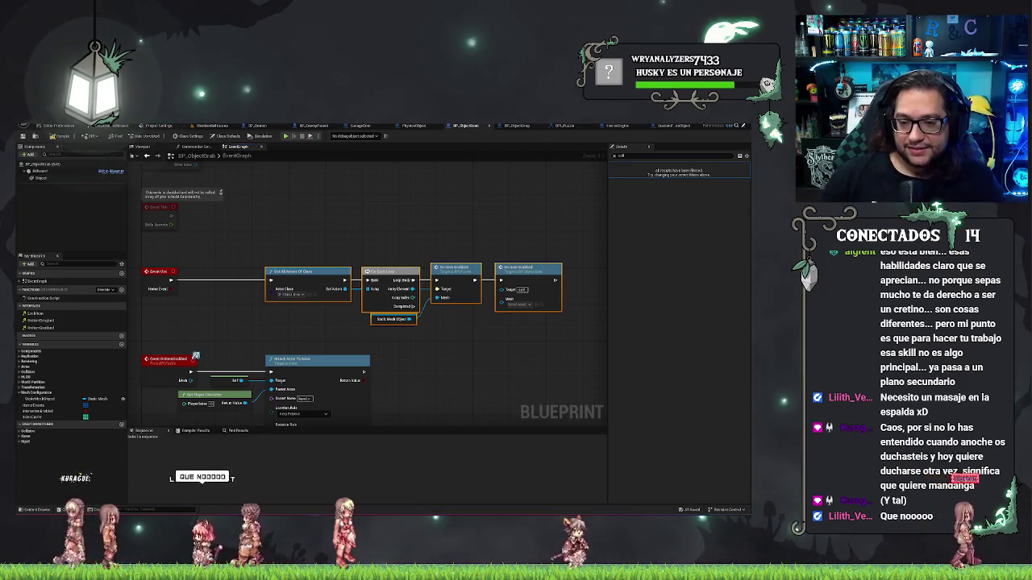
Step: Pan around the BP_ObjectGrab graph to review the Attach Actor, event and InputAction nodes
mouse_move(415, 369)
left_mouse_down()
mouse_move(398, 359)
mouse_move(365, 271)
mouse_move(428, 291)
left_mouse_up()
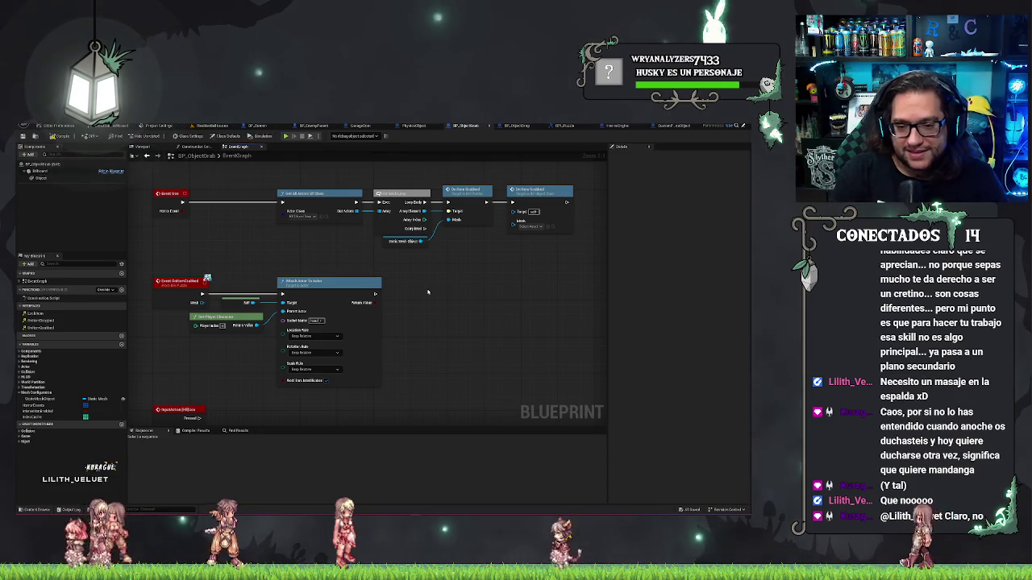
mouse_move(428, 291)
left_mouse_down()
mouse_move(460, 249)
mouse_move(491, 327)
mouse_move(452, 420)
left_mouse_up()
mouse_move(243, 201)
left_mouse_down()
mouse_move(387, 173)
mouse_move(419, 193)
mouse_move(439, 188)
left_mouse_up()
scroll(439, 188, "down", 1)
scroll(464, 253, "up", 1)
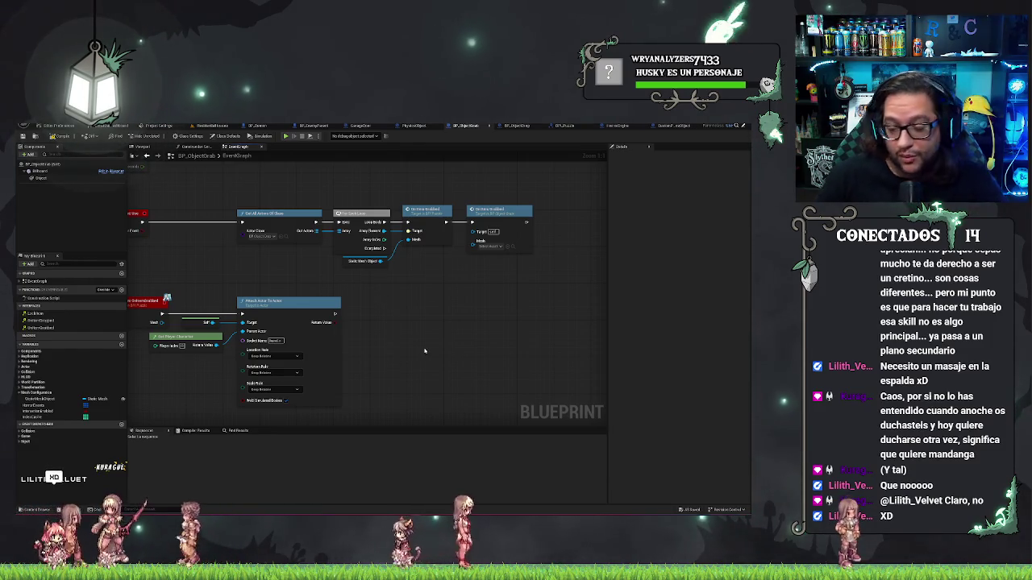
mouse_move(419, 294)
left_mouse_down()
mouse_move(502, 318)
mouse_move(569, 215)
mouse_move(549, 215)
mouse_move(546, 342)
left_mouse_up()
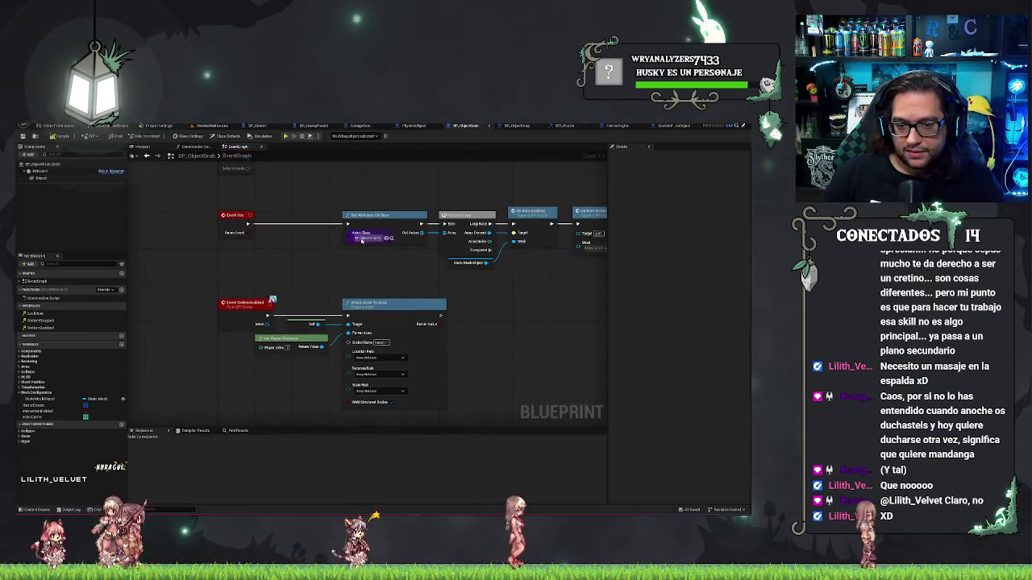
scroll(361, 240, "up", 2)
left_click_drag(266, 179, 492, 320)
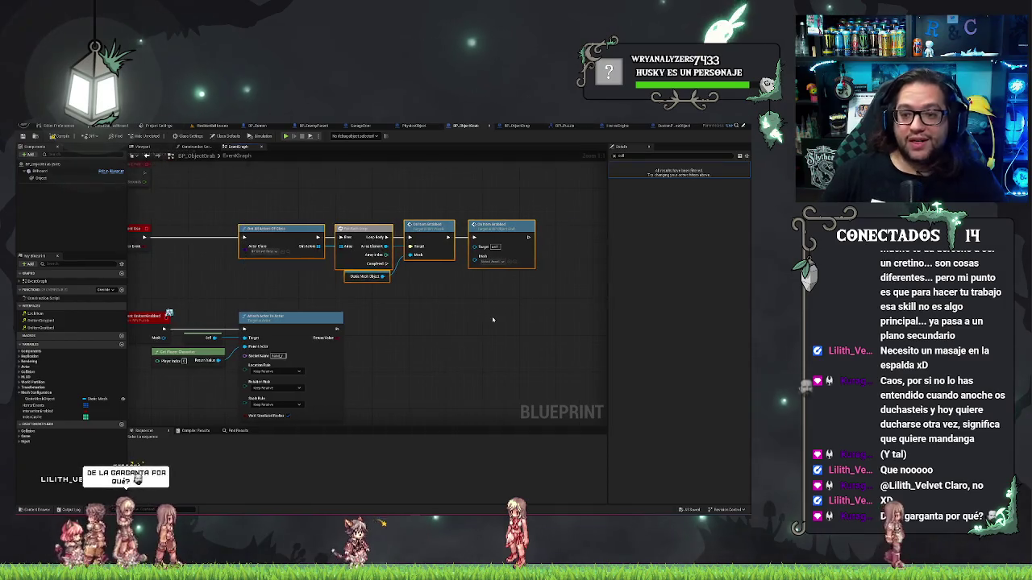
left_click(482, 322)
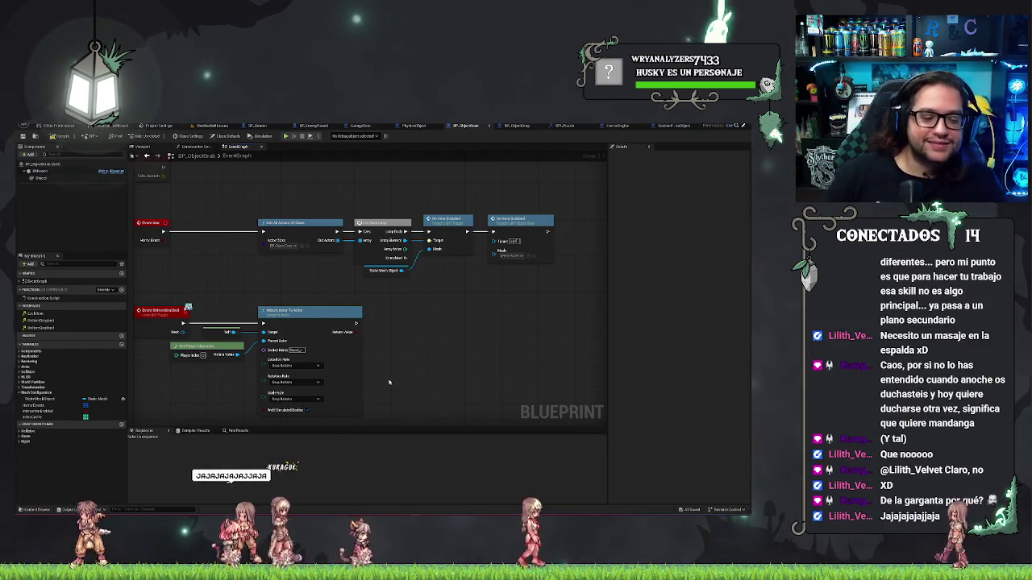
left_click_drag(389, 382, 496, 289)
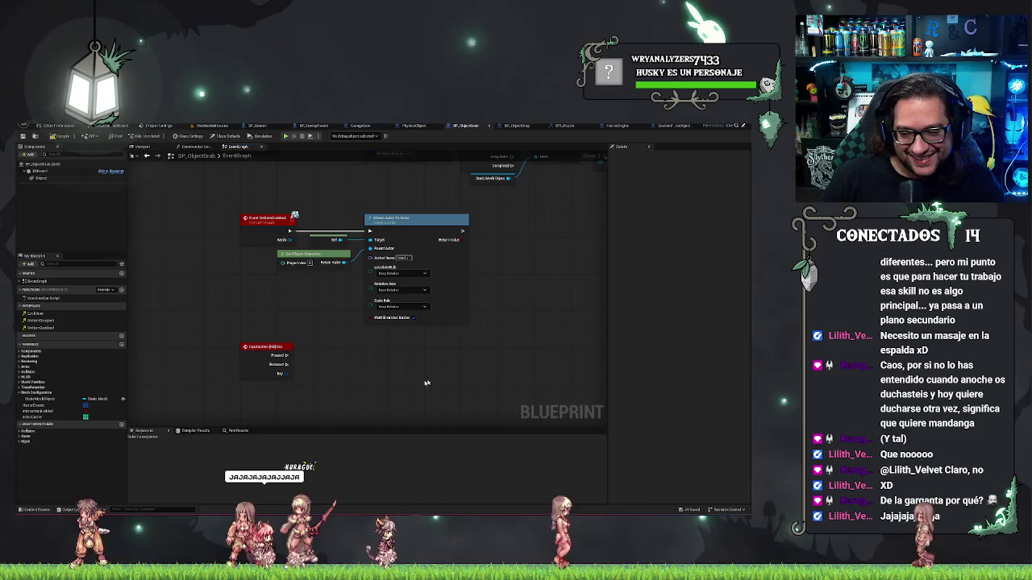
left_click_drag(426, 383, 362, 394)
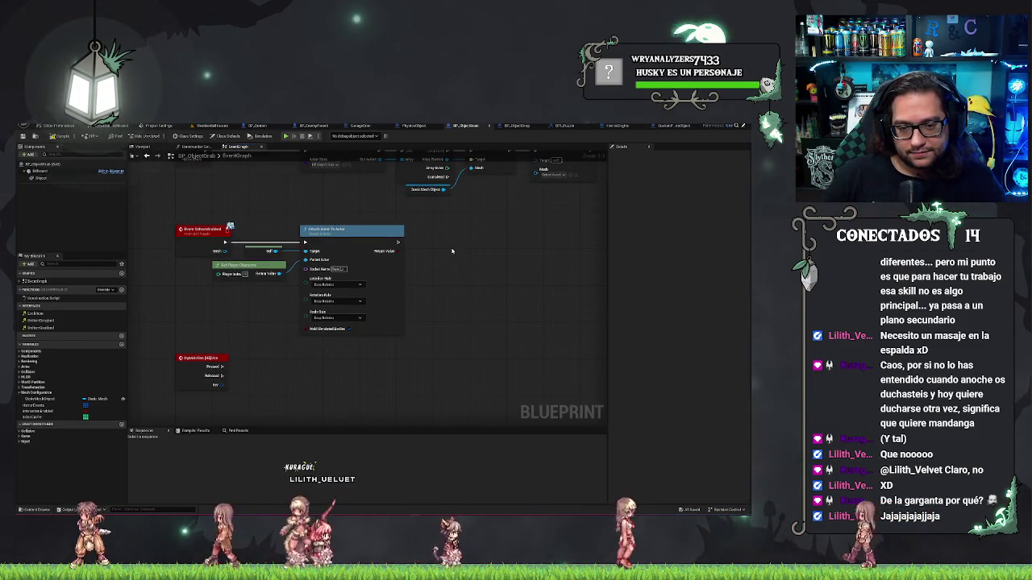
left_click_drag(452, 252, 479, 238)
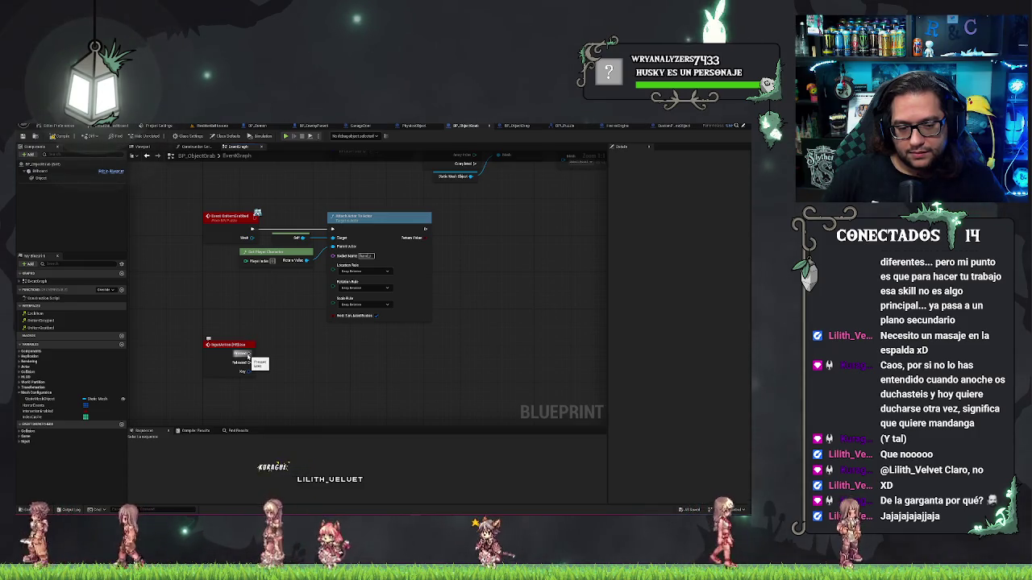
Step: Create a Boolean variable named Grabbed? in the blueprint
left_click(121, 344)
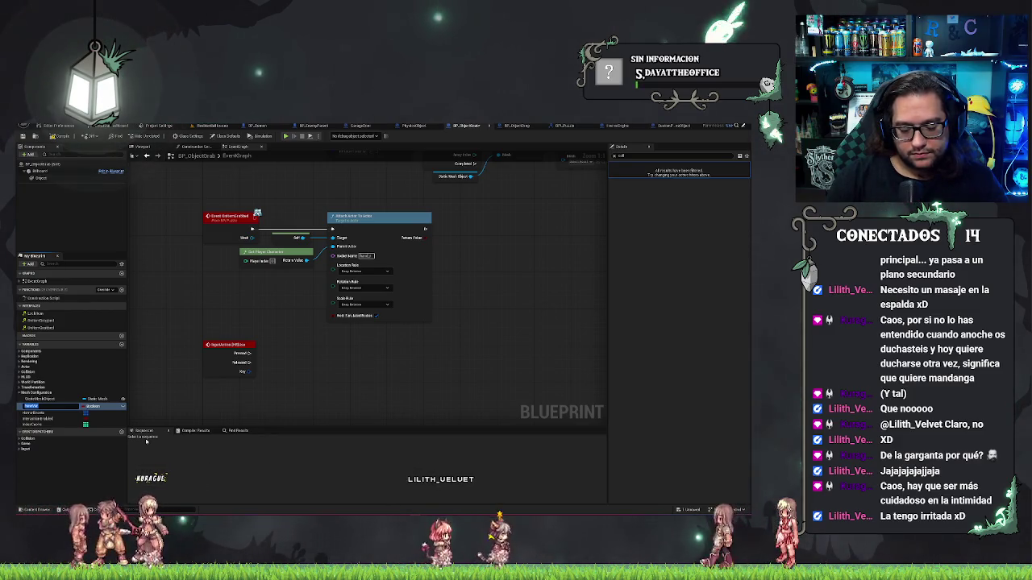
type("b")
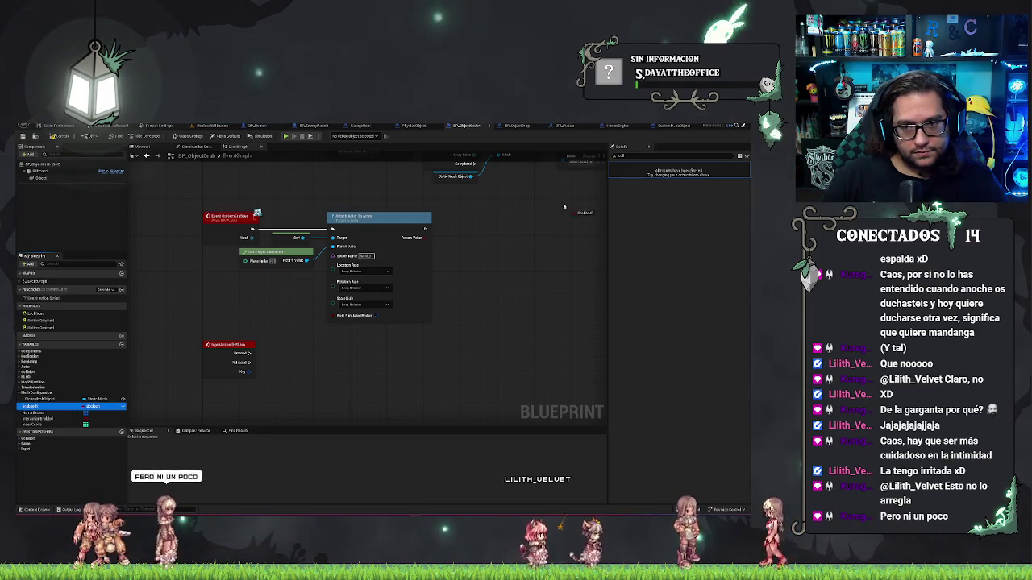
mouse_move(565, 207)
left_mouse_down()
mouse_move(449, 408)
mouse_move(400, 401)
mouse_move(483, 367)
left_mouse_up()
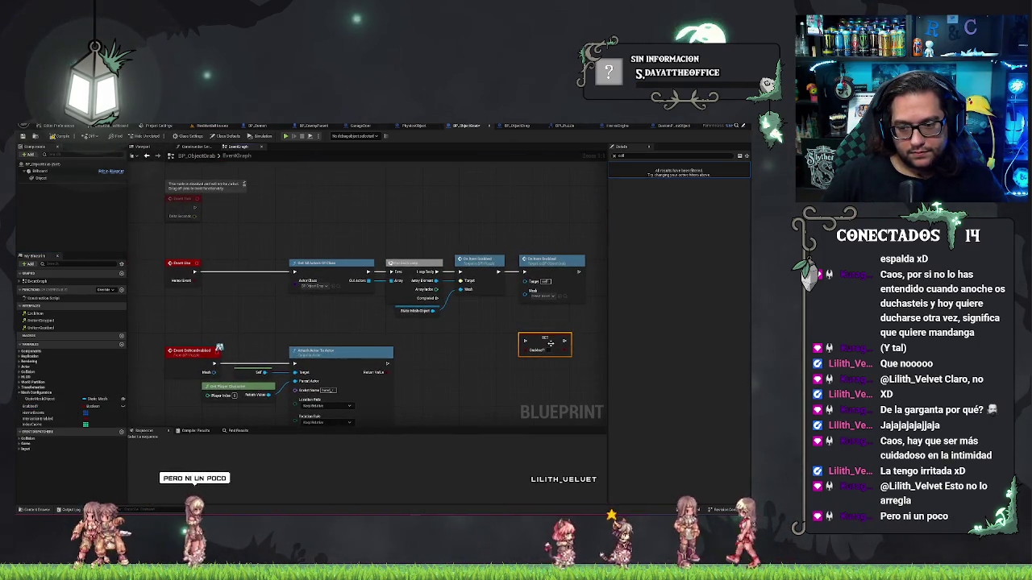
left_click(38, 419)
left_click(42, 406)
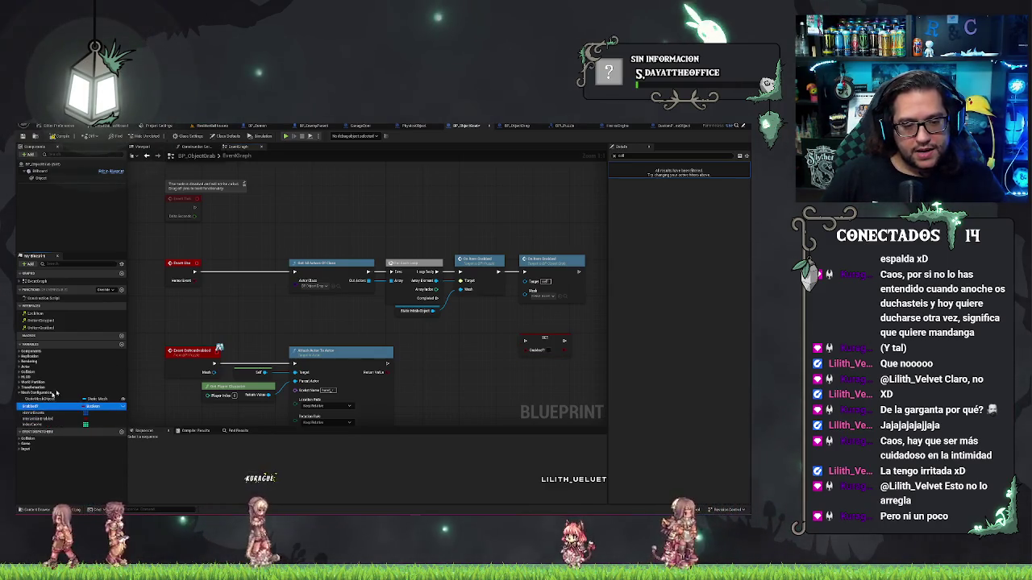
Step: Insert a Branch after the event and place the Grabbed? getter beside it
left_click(242, 274)
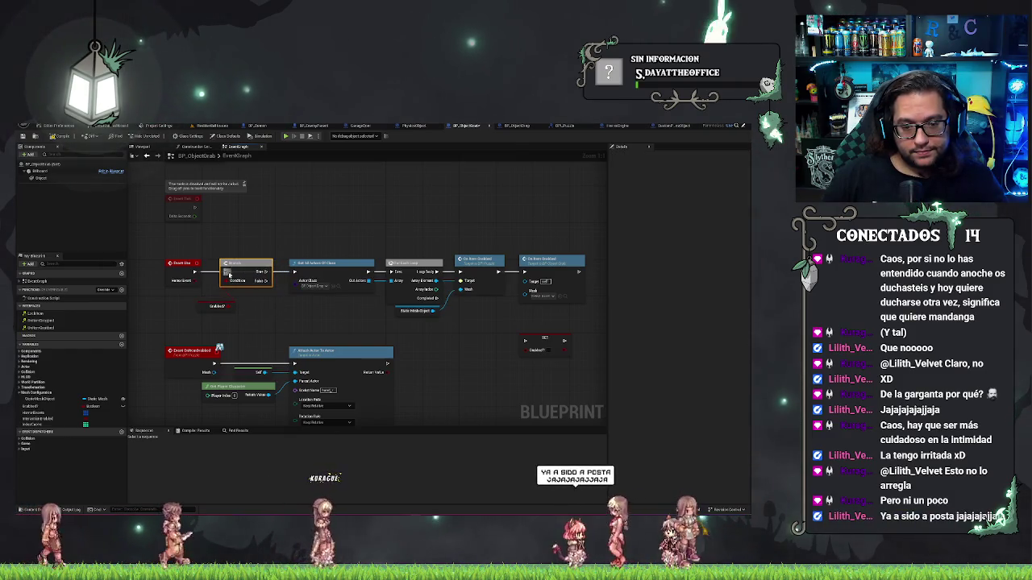
left_click(192, 307)
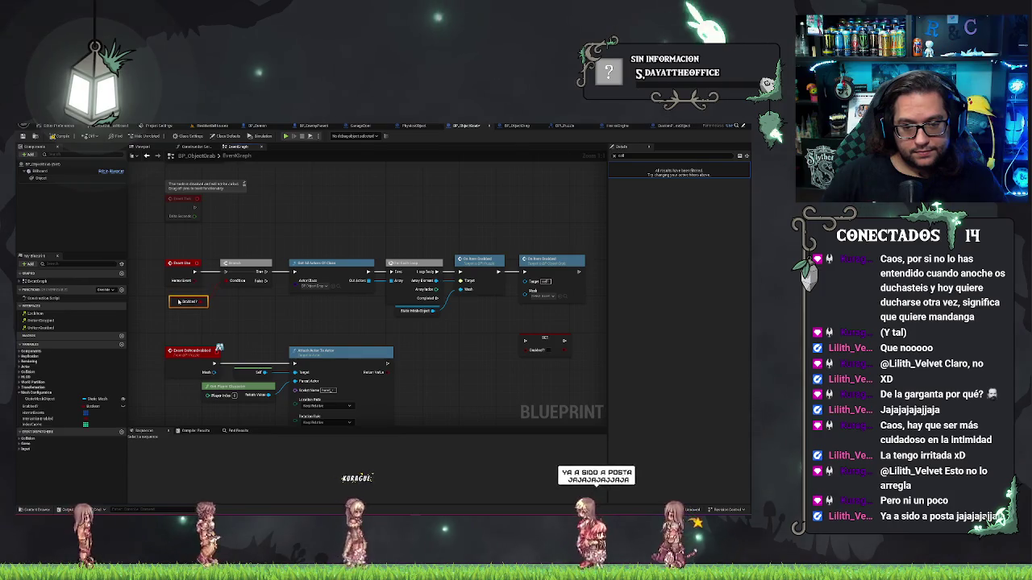
left_click_drag(190, 307, 182, 295)
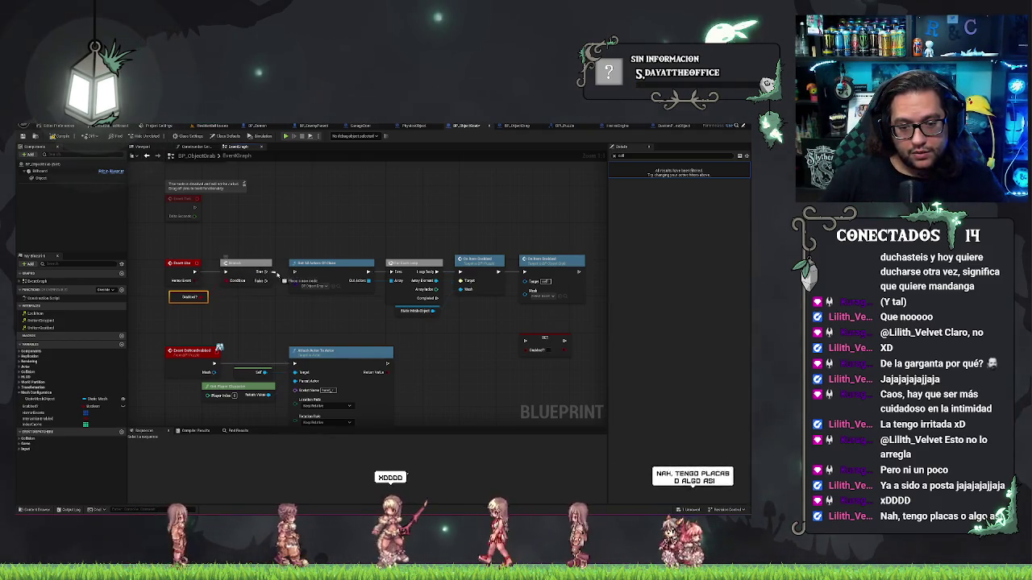
mouse_move(286, 274)
left_mouse_down()
mouse_move(273, 276)
mouse_move(290, 273)
mouse_move(282, 232)
left_mouse_up()
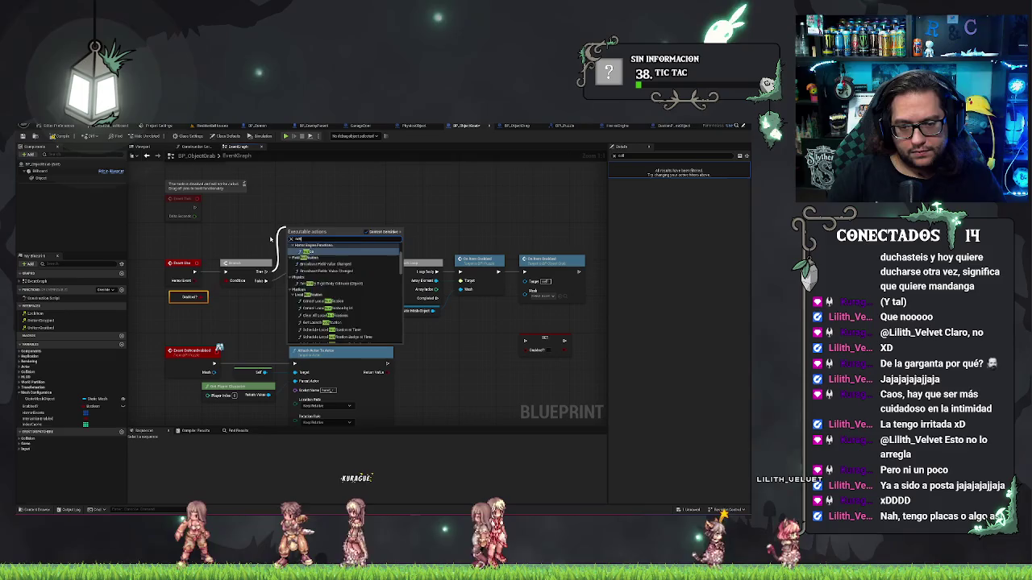
Step: Add a Print String on the Branch's True output above the chain, then search 'getplayer'
key("Return")
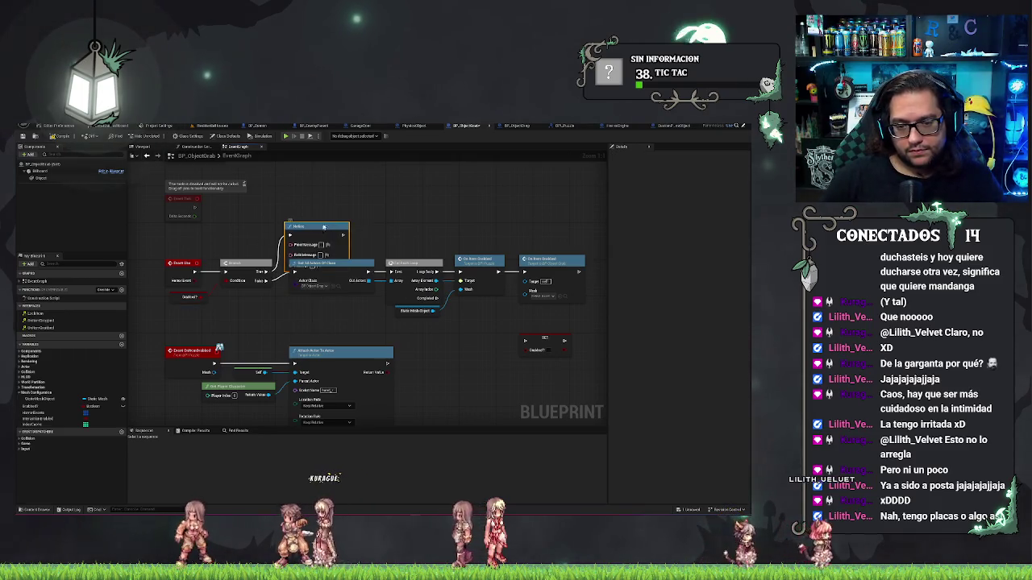
mouse_move(314, 231)
left_mouse_down()
mouse_move(324, 197)
mouse_move(326, 206)
left_mouse_up()
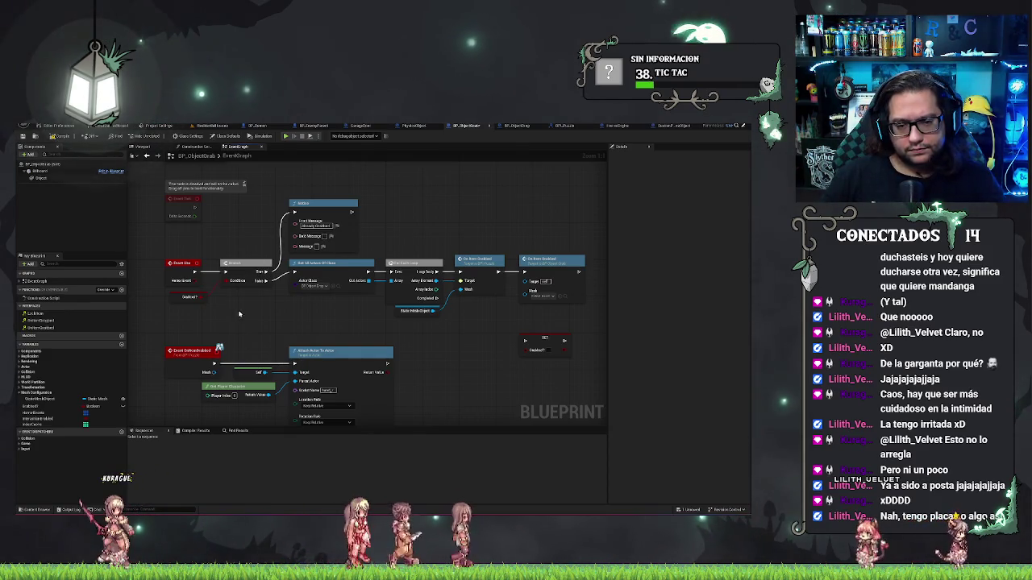
left_click_drag(271, 399, 275, 369)
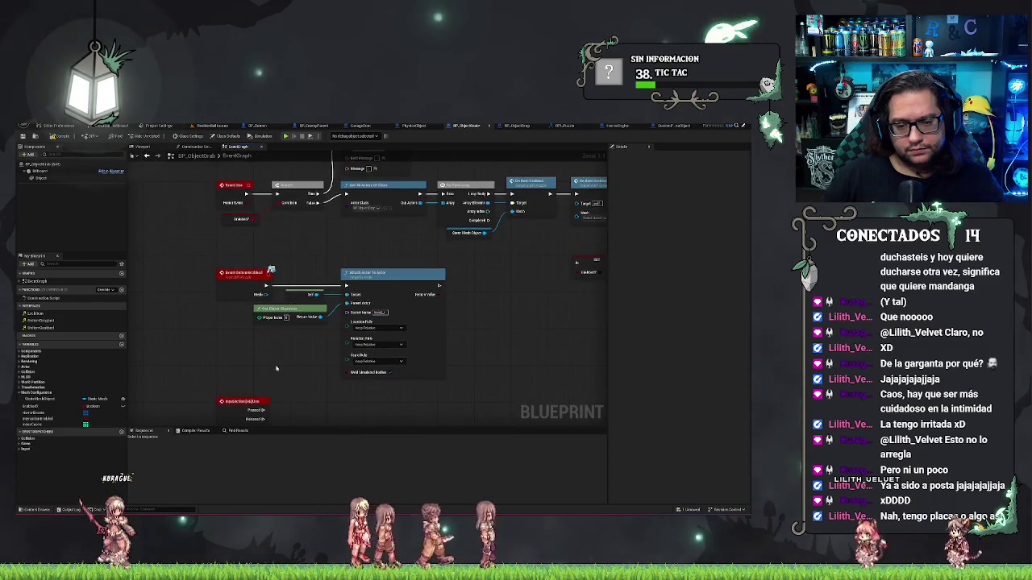
left_click_drag(306, 249, 315, 289)
right_click(314, 289)
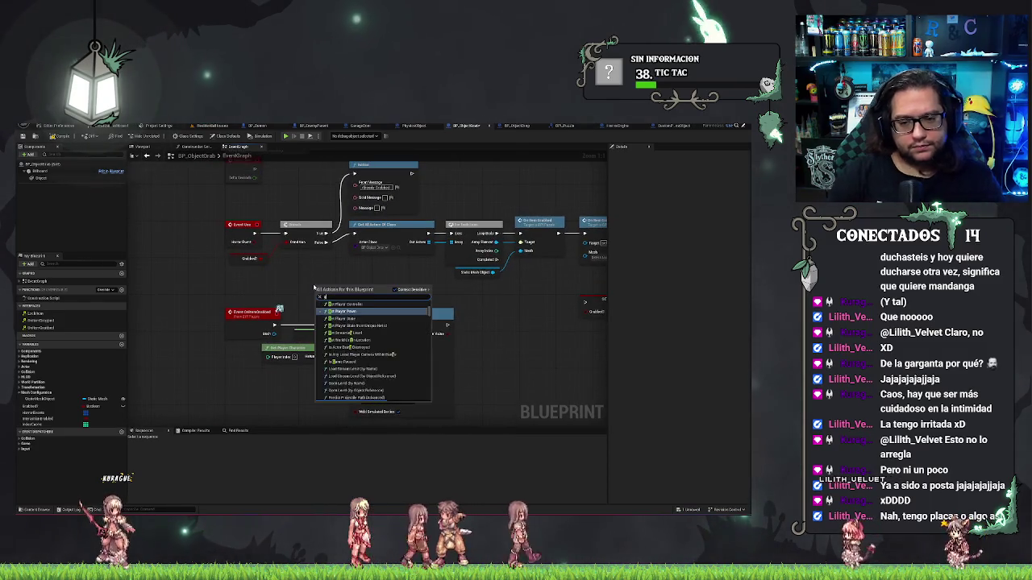
type("getplayer")
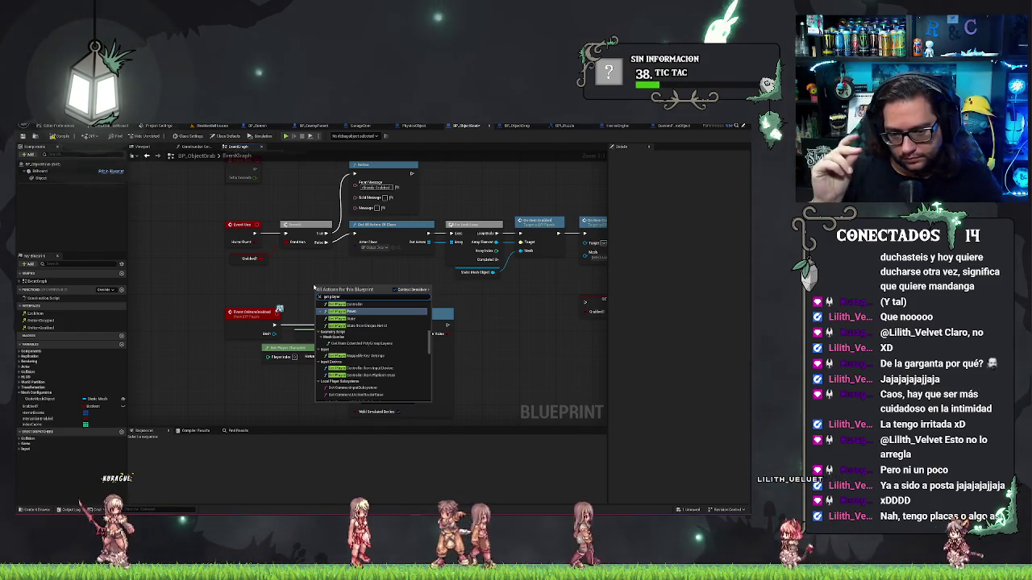
Step: Switch to the PhysicsObject blueprint and select its SET Carrying node in Hold / Release Settings
left_click(439, 128)
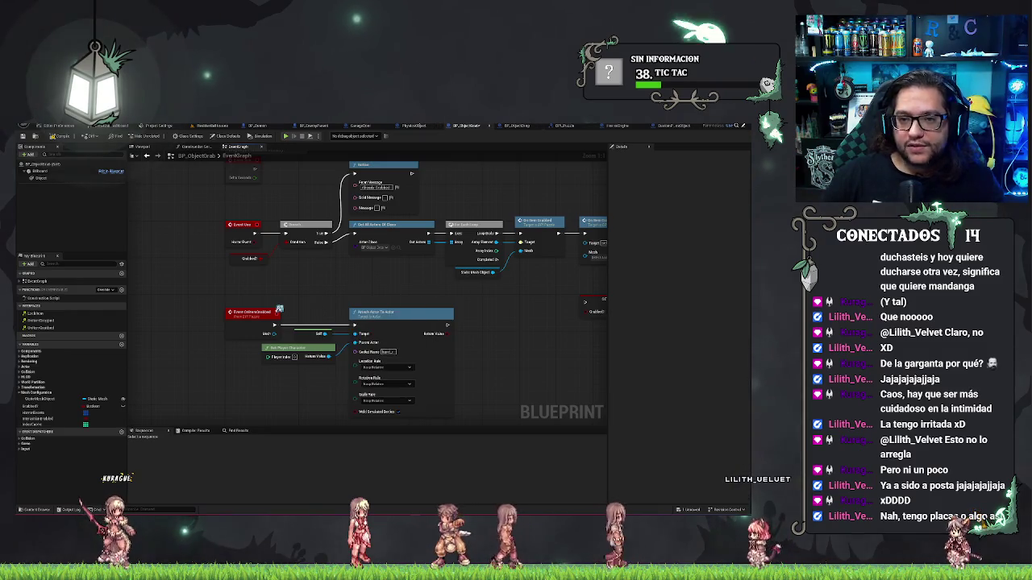
scroll(476, 294, "up", 3)
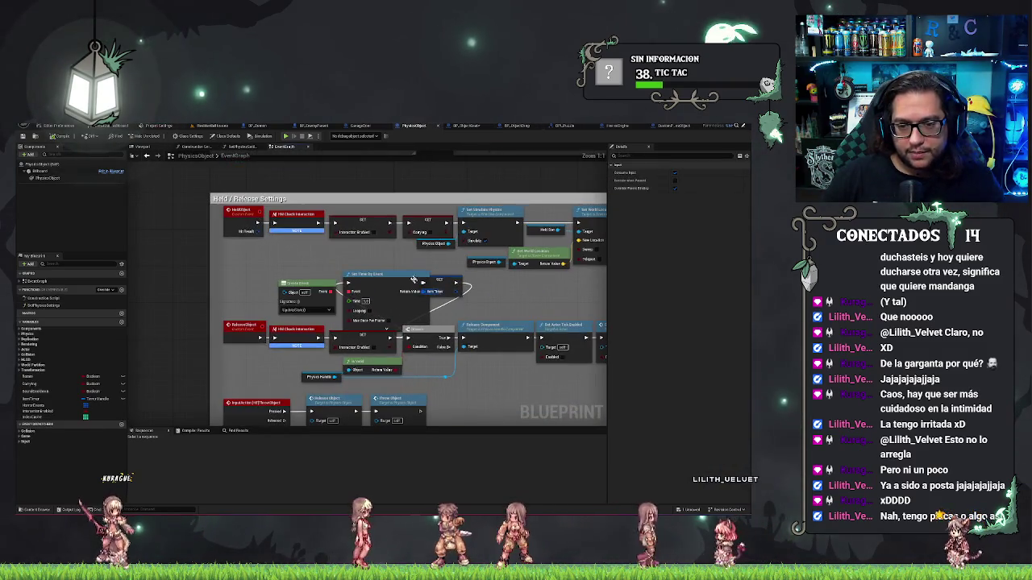
left_click_drag(492, 274, 465, 281)
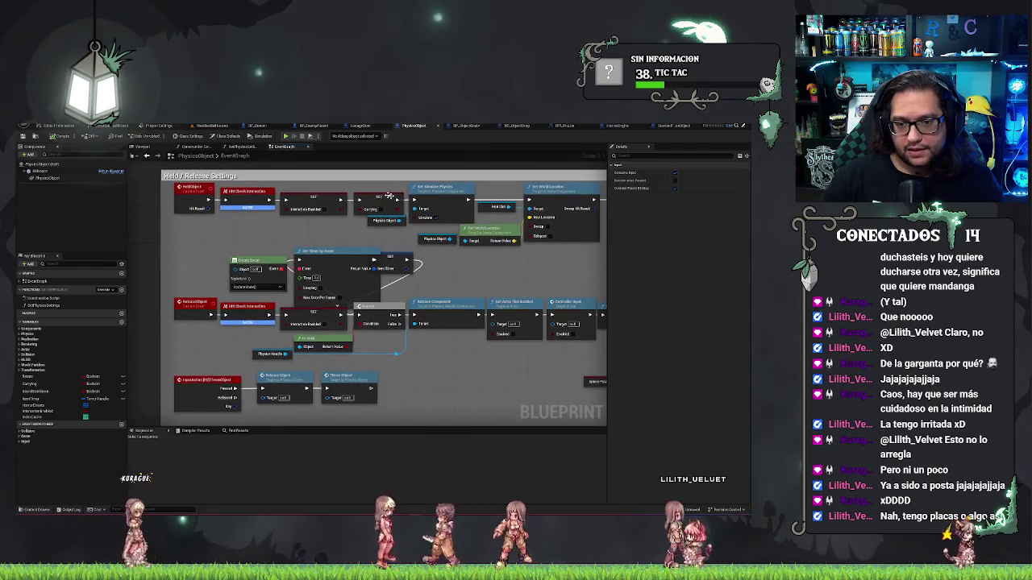
left_click(376, 196)
scroll(496, 298, "down", 2)
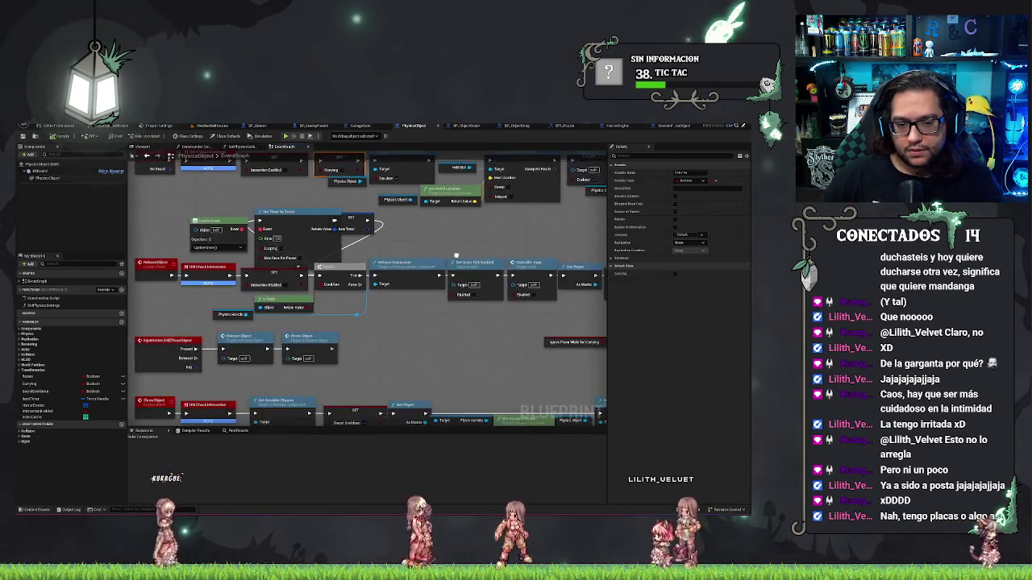
scroll(465, 360, "up", 3)
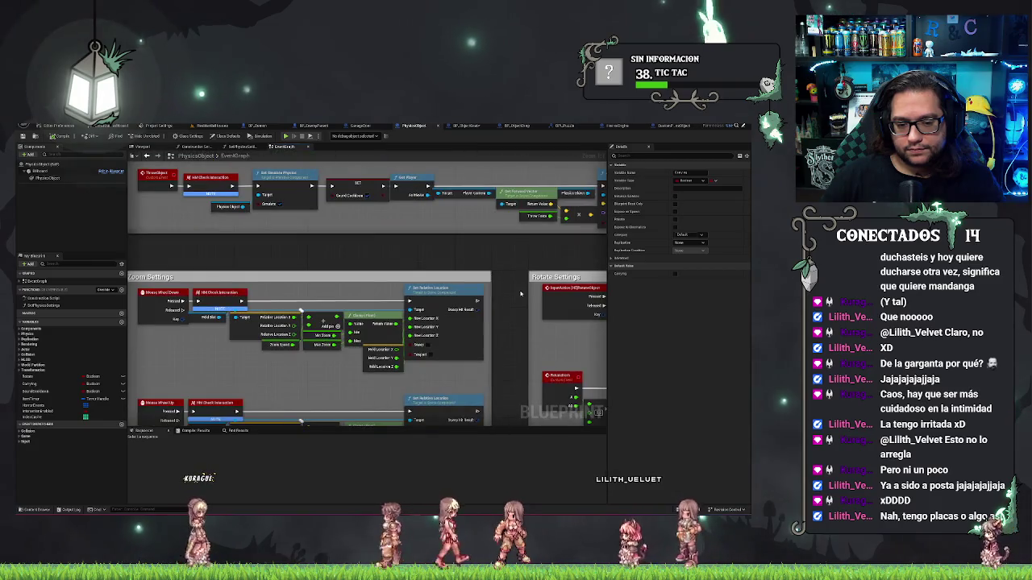
scroll(464, 185, "down", 2)
scroll(457, 217, "up", 2)
scroll(457, 216, "down", 2)
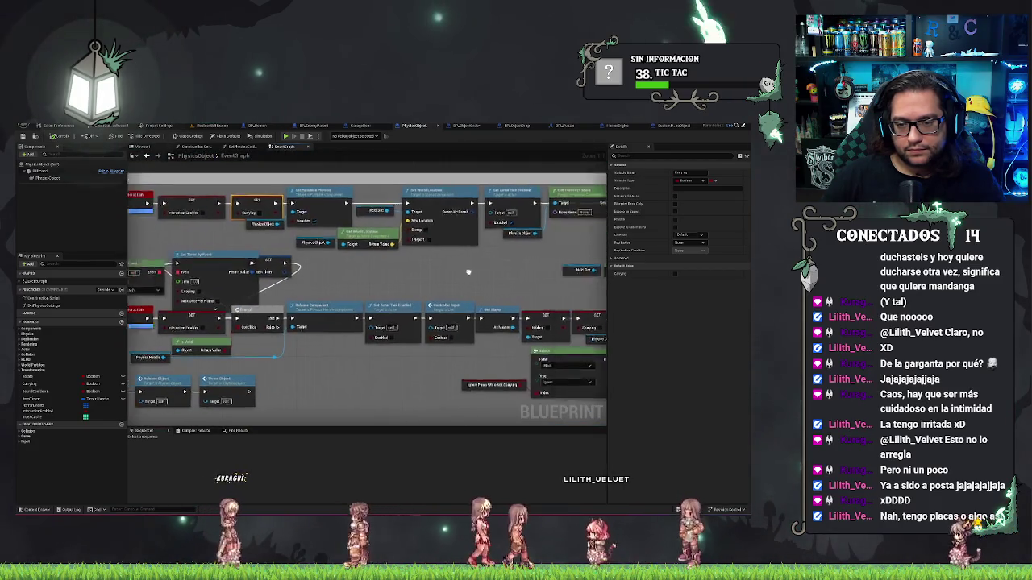
scroll(391, 311, "up", 2)
scroll(392, 310, "down", 2)
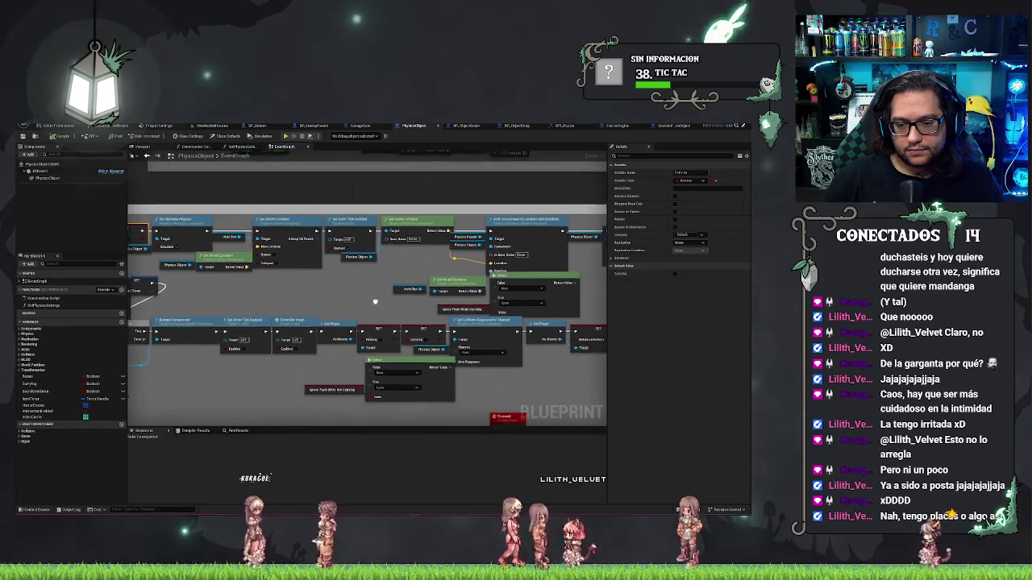
scroll(417, 305, "up", 3)
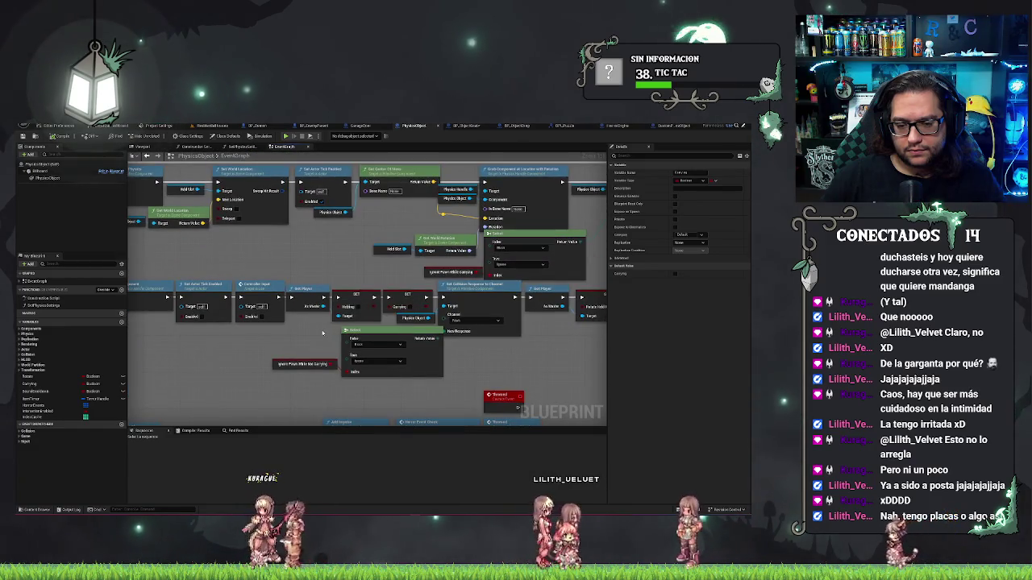
scroll(417, 305, "down", 2)
scroll(504, 328, "up", 2)
scroll(504, 328, "down", 2)
scroll(299, 199, "up", 2)
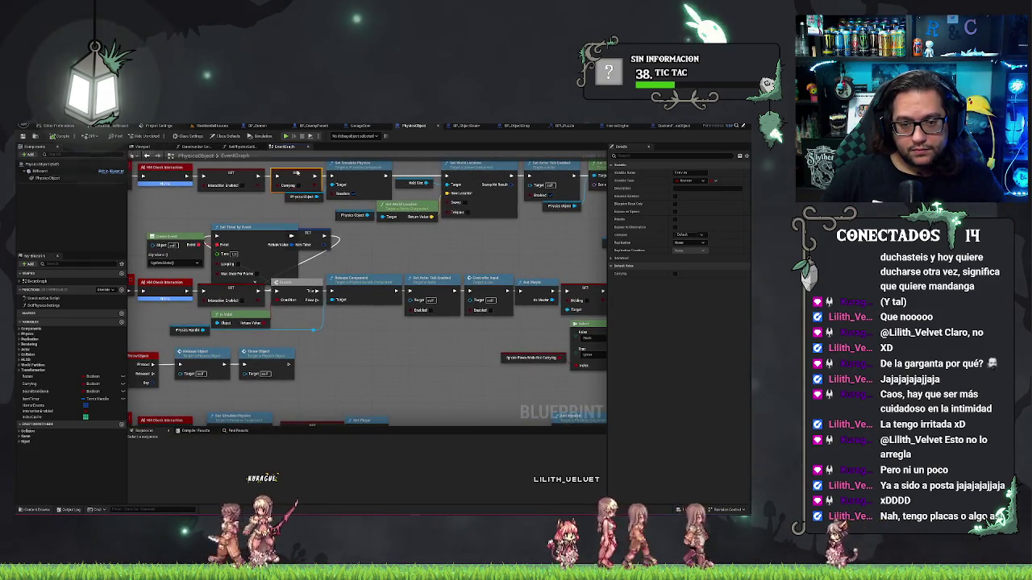
Step: Find References to Carrying and step through the results to each SET Carrying node
right_click(298, 173)
mouse_move(341, 229)
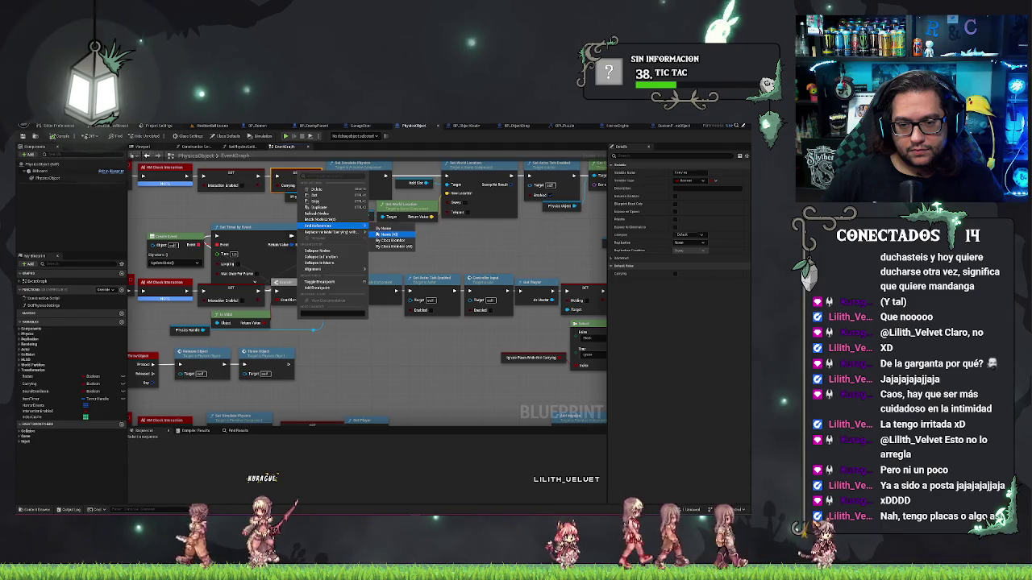
left_click(385, 228)
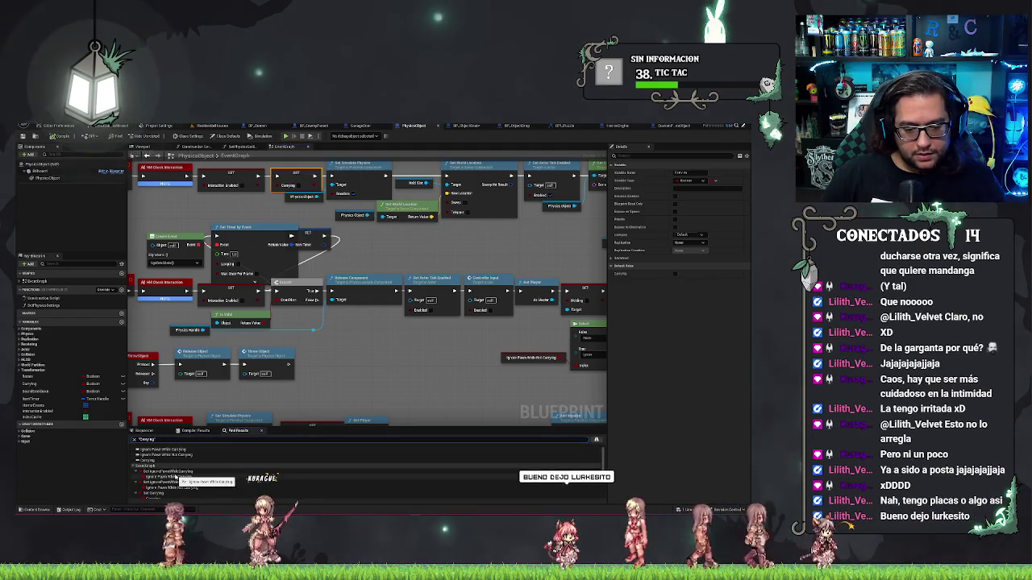
scroll(178, 478, "down", 1)
left_click(177, 481)
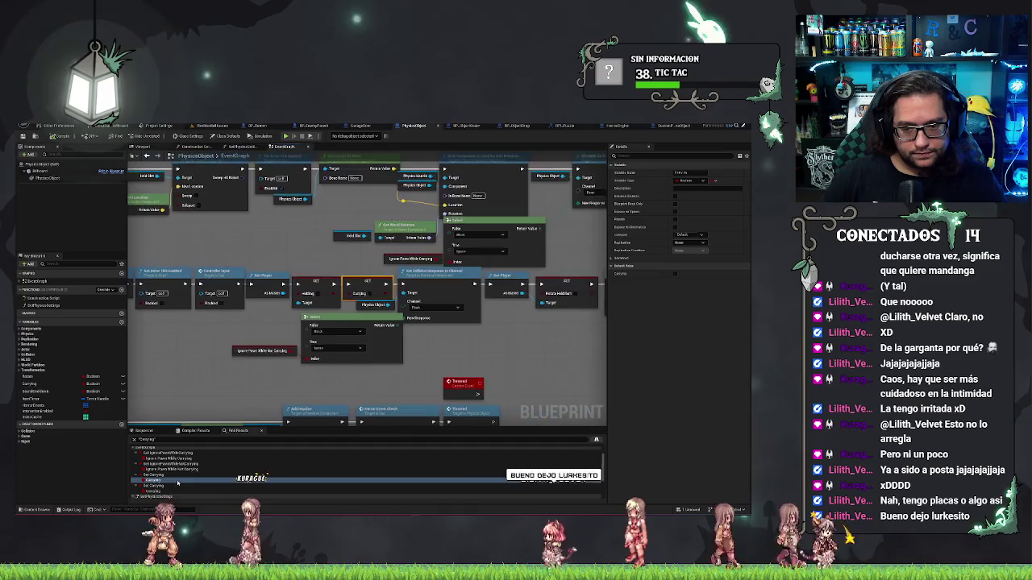
left_click(168, 491)
scroll(170, 488, "down", 3)
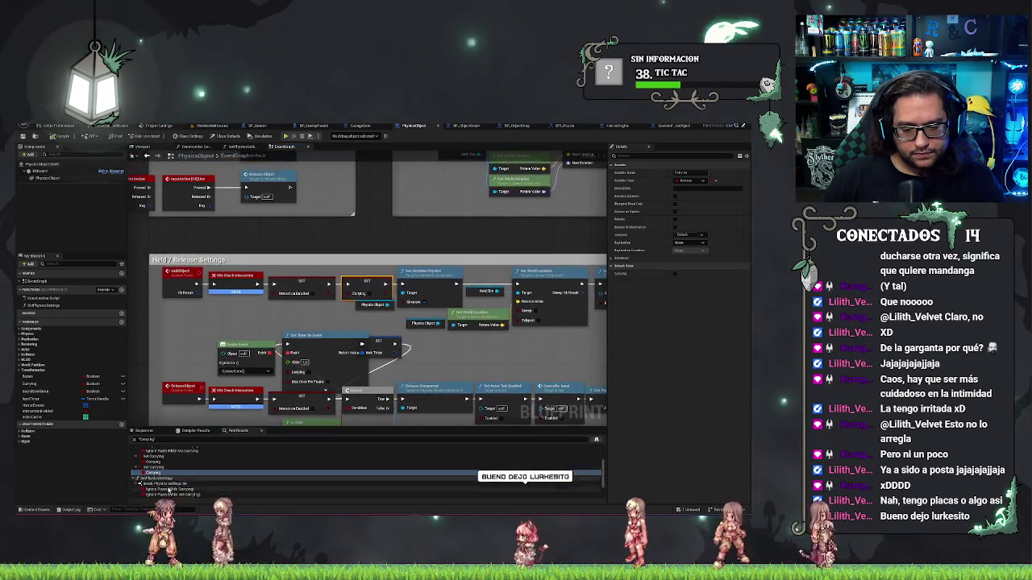
scroll(187, 477, "down", 3)
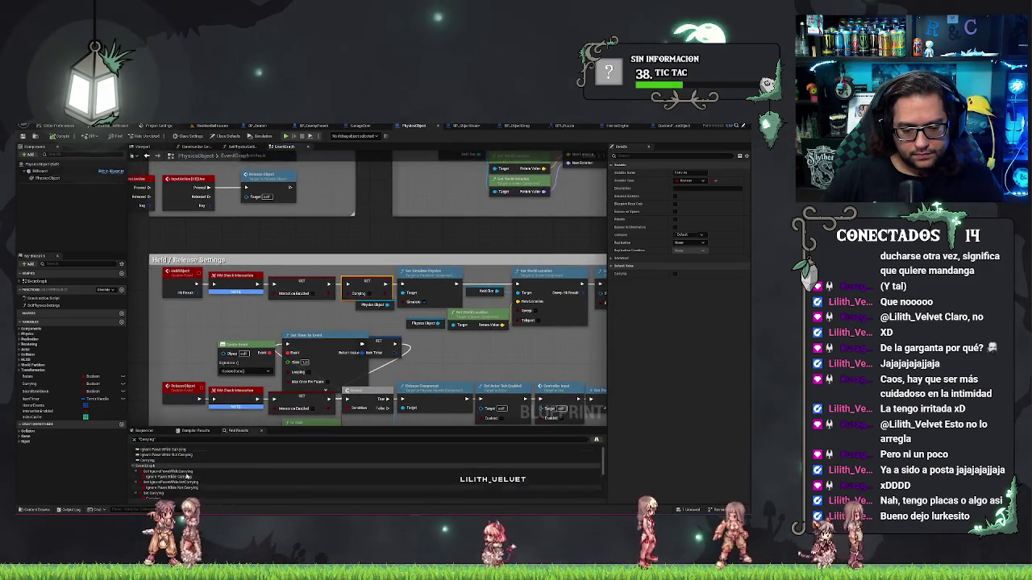
left_click(164, 461)
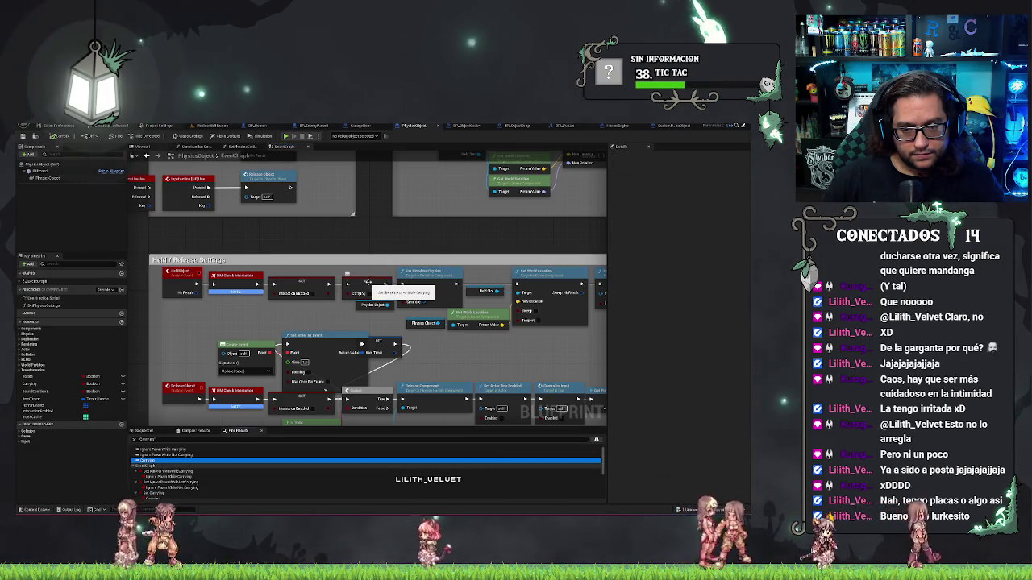
left_click(367, 282)
left_click_drag(386, 232, 425, 188)
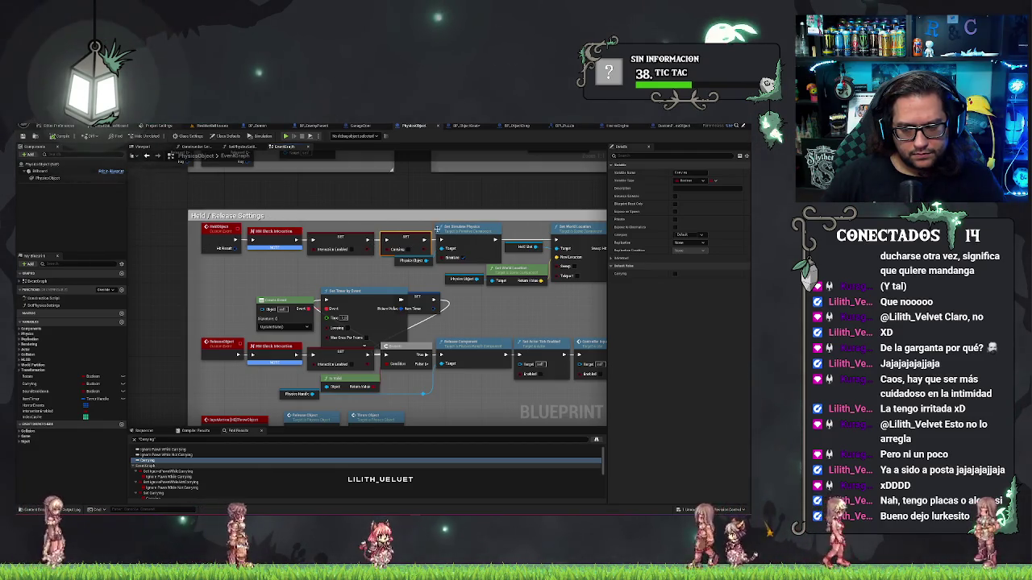
mouse_move(468, 195)
left_mouse_down()
mouse_move(432, 210)
mouse_move(355, 178)
mouse_move(353, 244)
mouse_move(322, 219)
mouse_move(473, 312)
left_mouse_up()
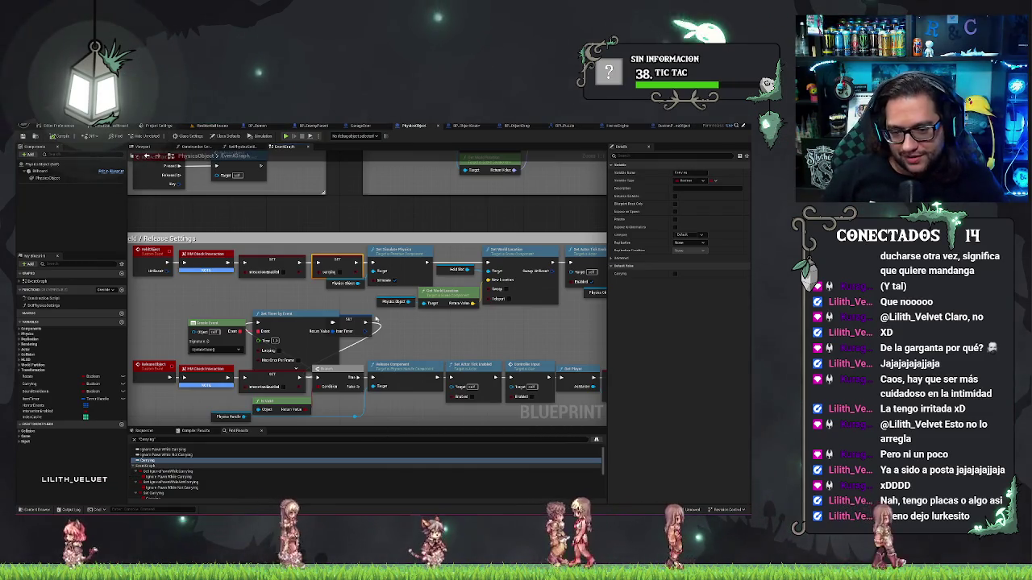
Step: Pan across the PhysicsObject graph reviewing the Tick, Alternative Use, Hit Sounds and Shoot Settings groups
left_click(355, 320)
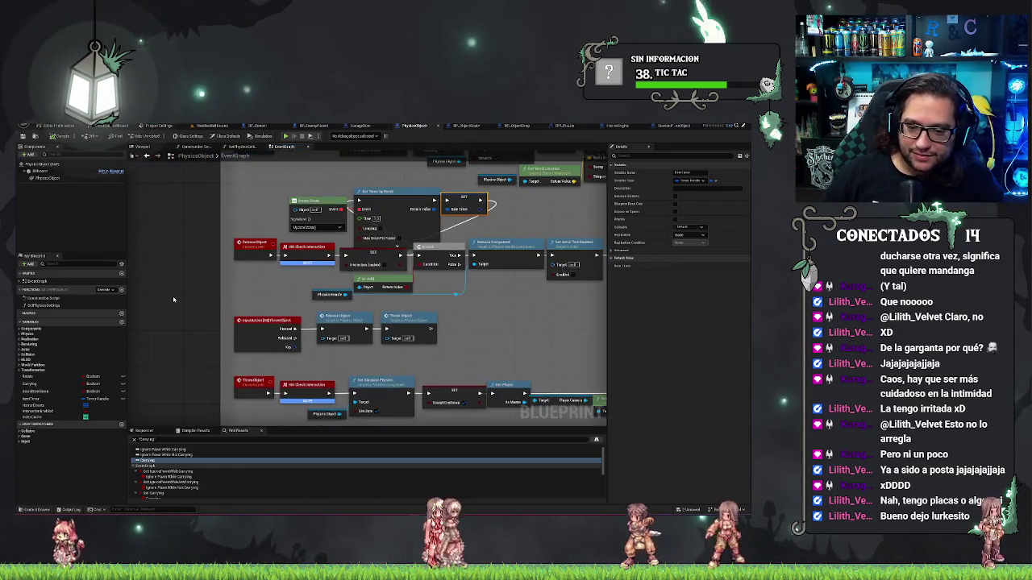
mouse_move(543, 357)
left_mouse_down()
mouse_move(497, 305)
mouse_move(385, 345)
left_mouse_up()
left_click_drag(456, 325, 295, 376)
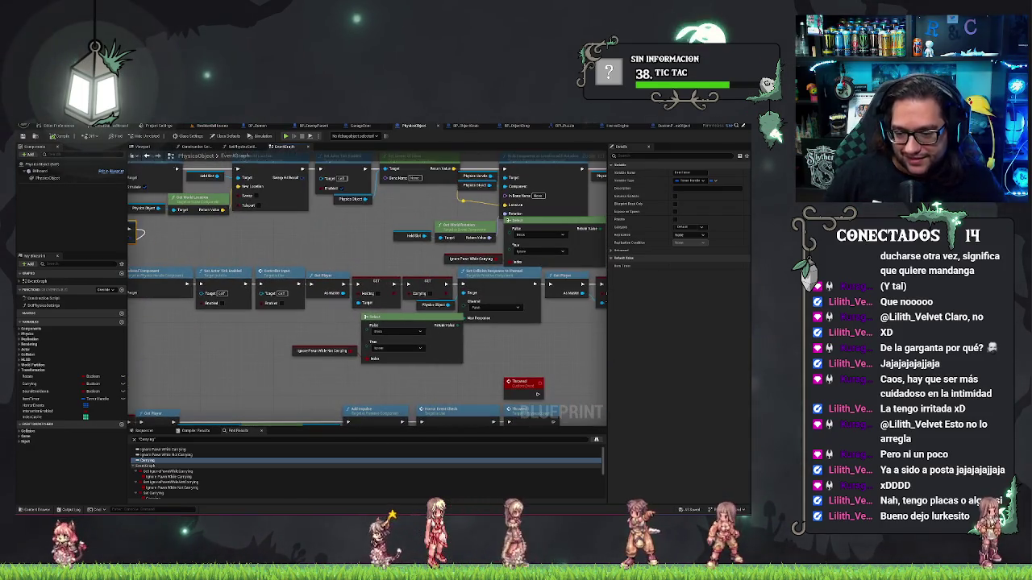
mouse_move(560, 352)
left_mouse_down()
mouse_move(466, 355)
mouse_move(471, 400)
left_mouse_up()
left_click_drag(272, 309, 247, 373)
left_click_drag(488, 317, 363, 371)
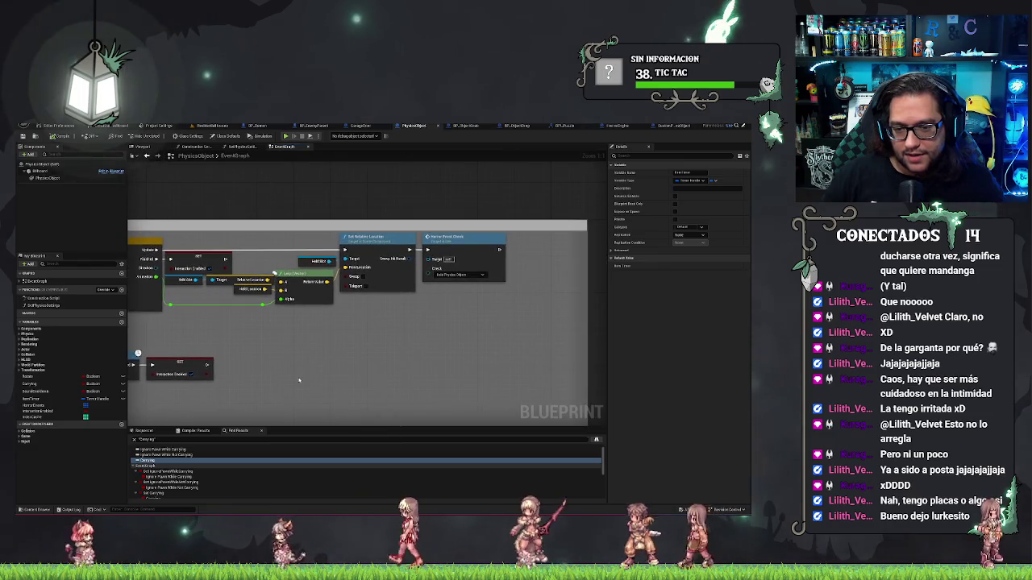
left_click_drag(202, 312, 325, 322)
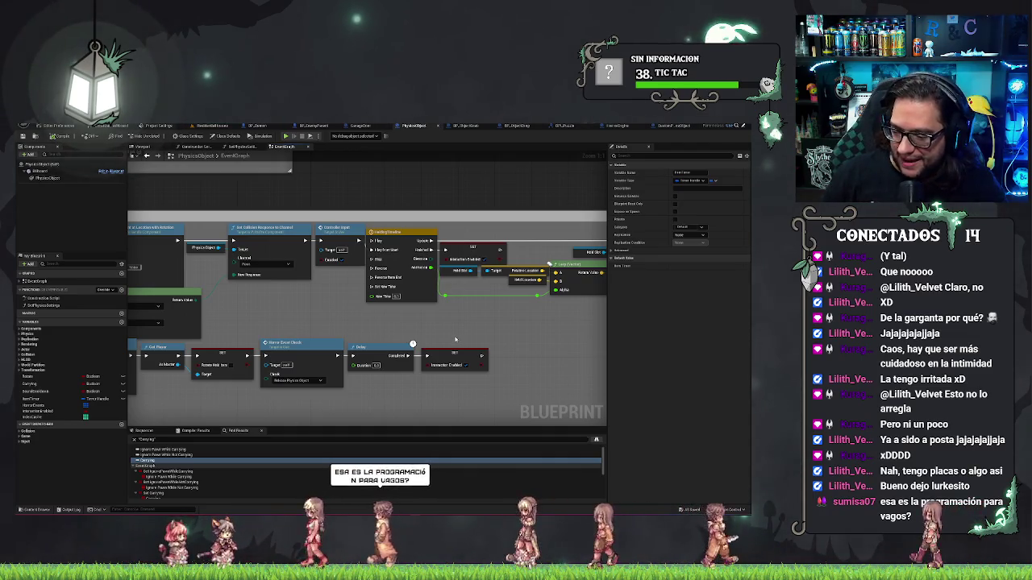
mouse_move(226, 305)
left_mouse_down()
mouse_move(402, 320)
mouse_move(530, 397)
left_mouse_up()
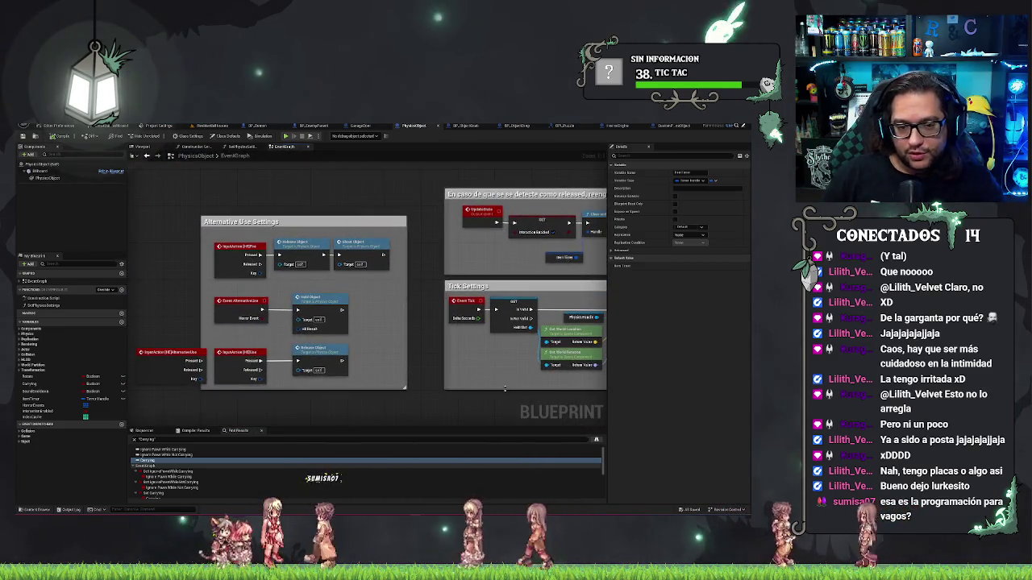
left_click_drag(424, 262, 249, 354)
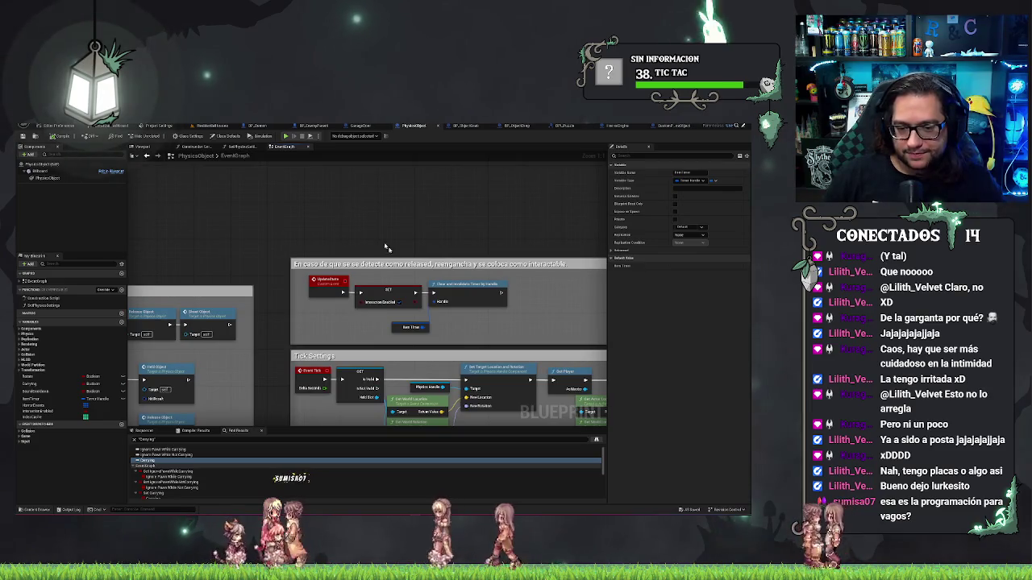
mouse_move(385, 248)
left_mouse_down()
mouse_move(383, 165)
mouse_move(331, 253)
left_mouse_up()
scroll(382, 165, "down", 2)
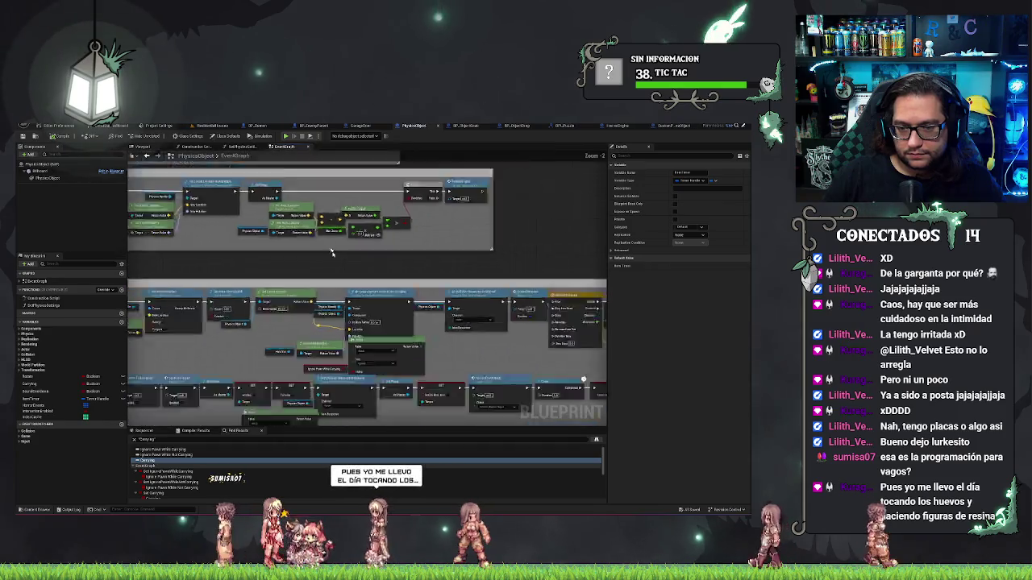
scroll(331, 252, "down", 5)
scroll(475, 390, "up", 5)
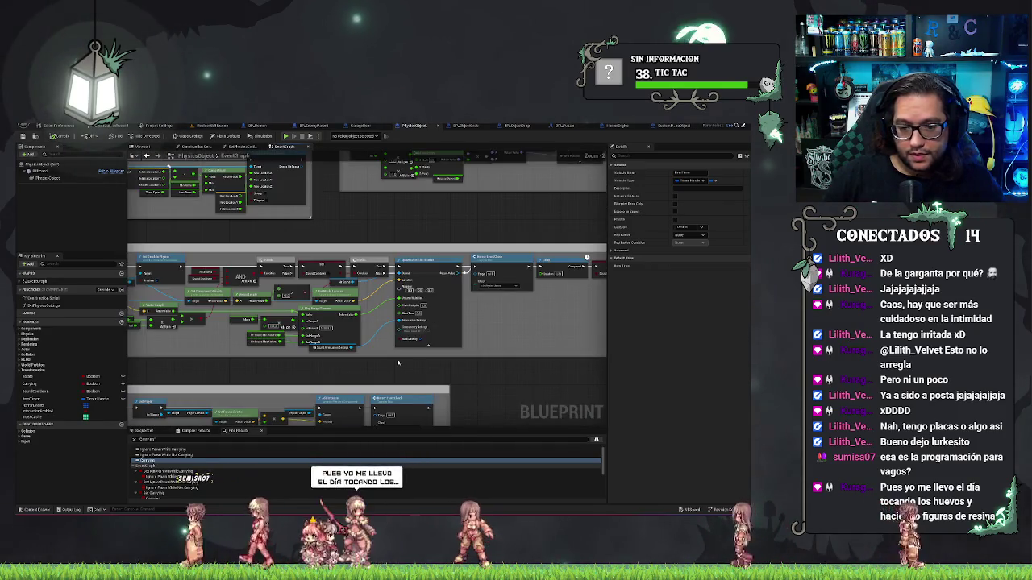
mouse_move(397, 363)
left_mouse_down()
mouse_move(590, 289)
mouse_move(542, 425)
left_mouse_up()
mouse_move(539, 300)
left_mouse_down()
mouse_move(463, 375)
mouse_move(357, 234)
mouse_move(363, 321)
left_mouse_up()
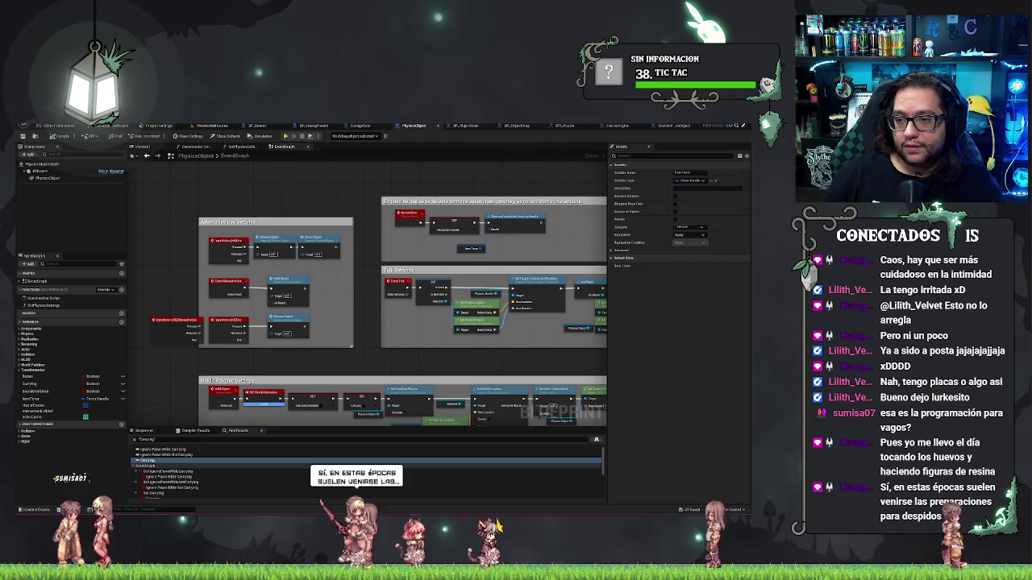
Step: Check the HorrorEngine InputGraph's members with a search filter, then return to BP_ObjectGrab
left_click(627, 125)
left_click(65, 264)
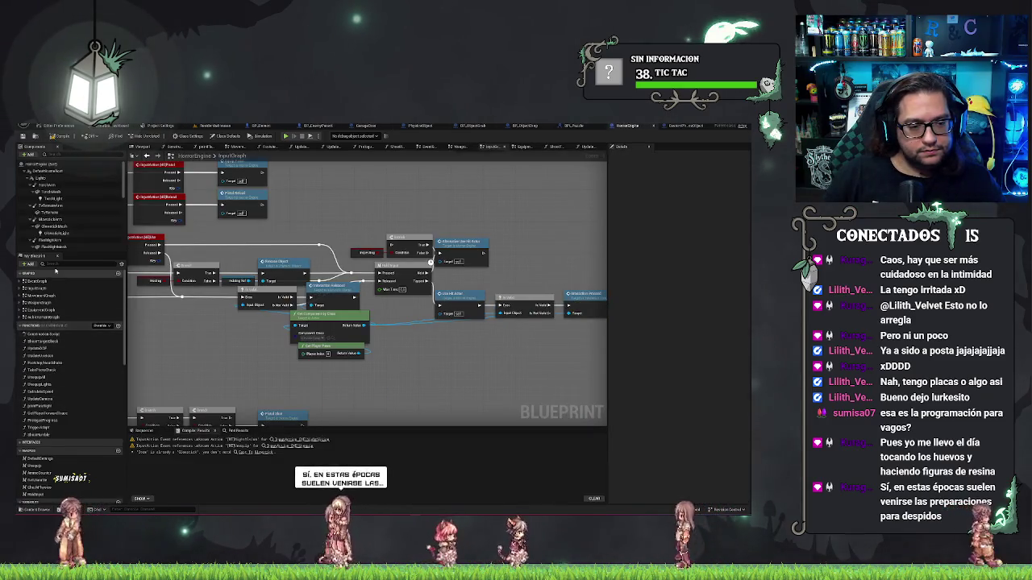
type("ord")
key("BackSpace")
key("BackSpace")
key("BackSpace")
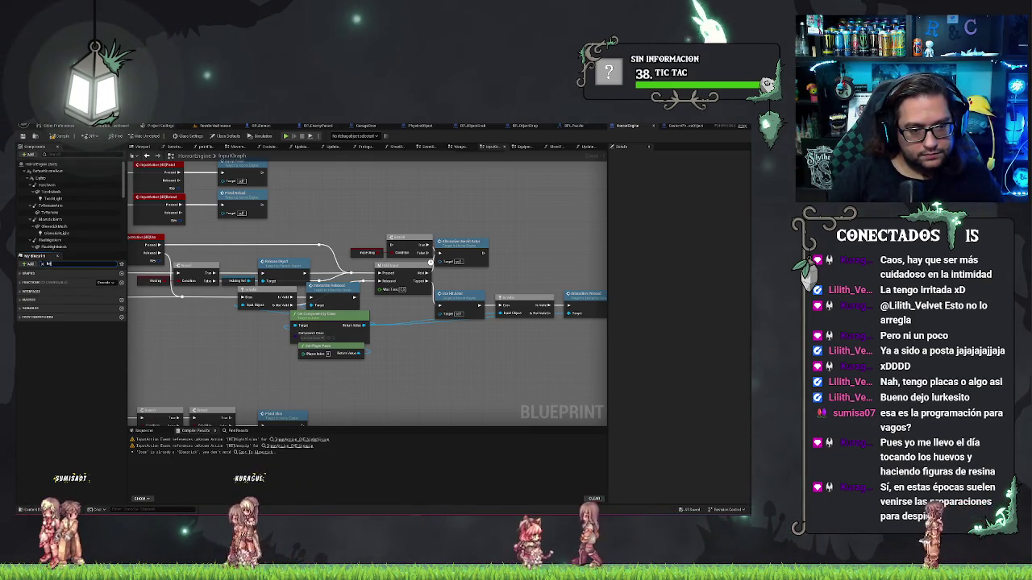
type("ol")
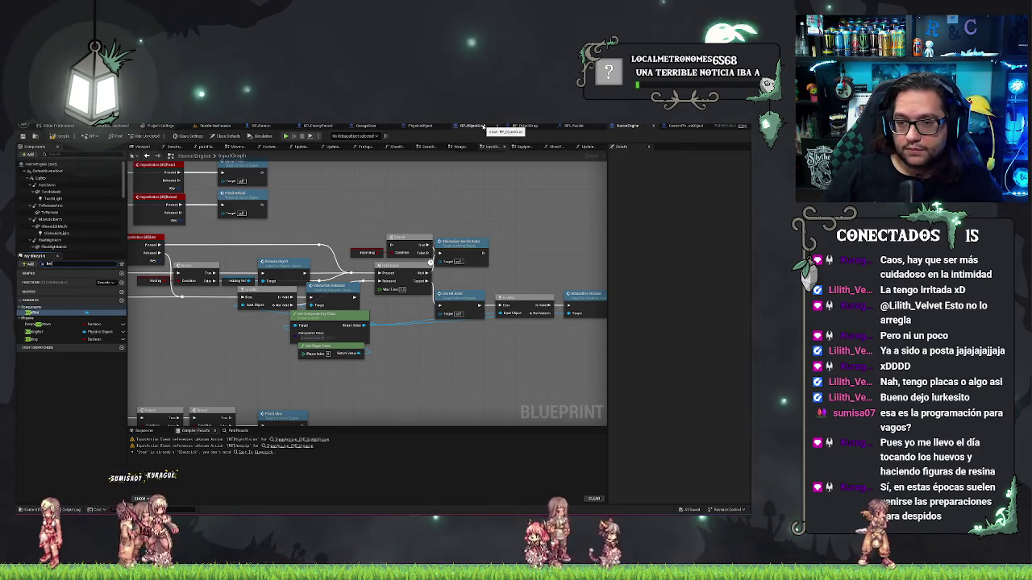
left_click(474, 127)
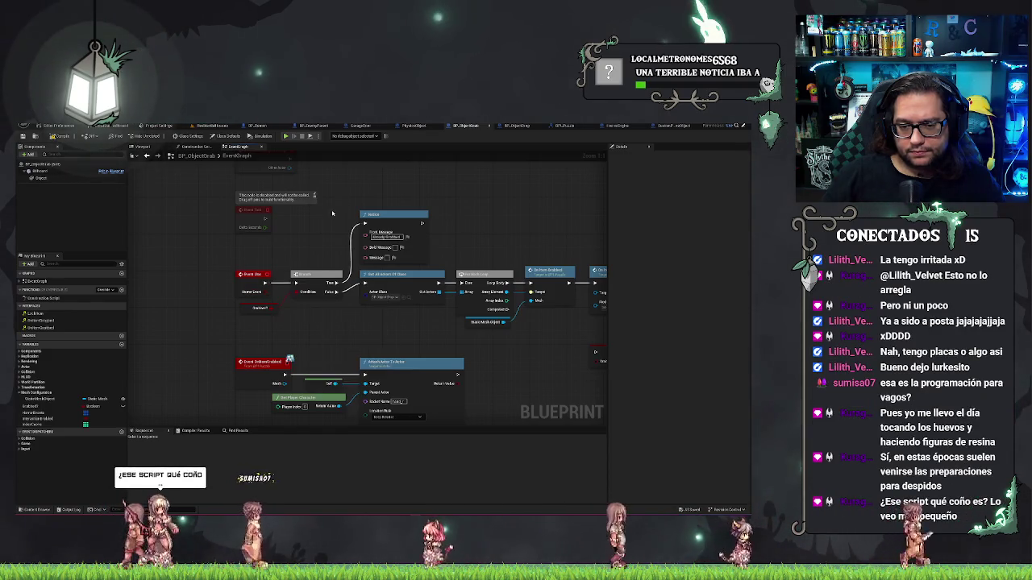
Step: Move the Branch, Get All Actors and ForEachLoop nodes further right
scroll(215, 228, "down", 2)
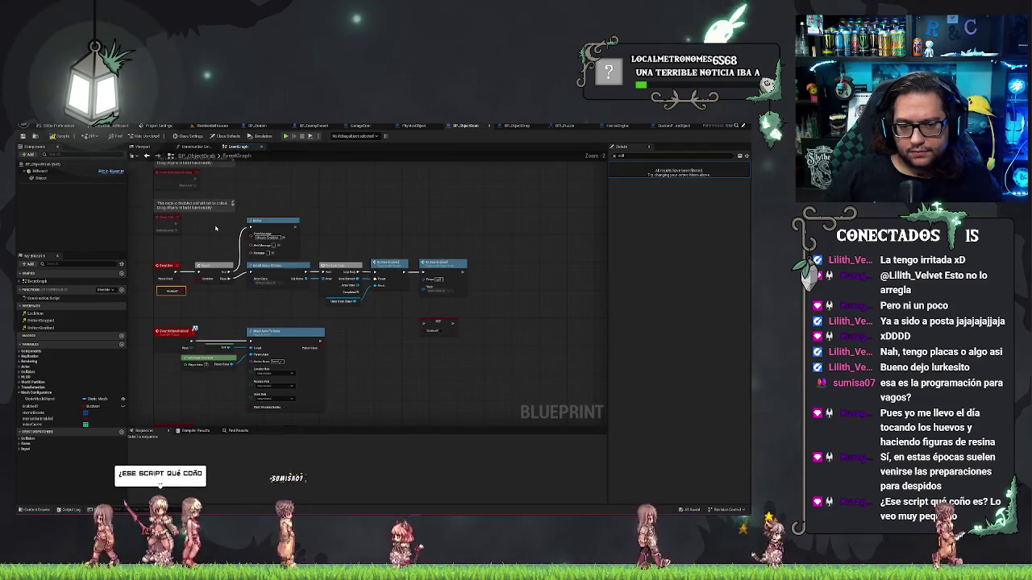
mouse_move(216, 228)
left_mouse_down()
mouse_move(476, 298)
mouse_move(545, 306)
left_mouse_up()
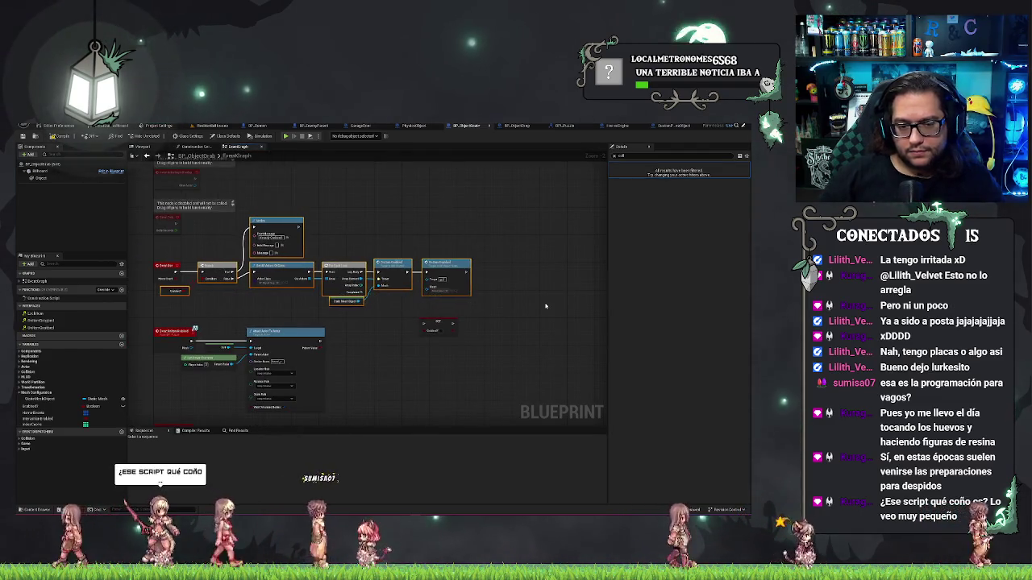
left_click_drag(452, 278, 500, 279)
Step: Delete the stray SET node and the Grabbed? getter
left_click(442, 329)
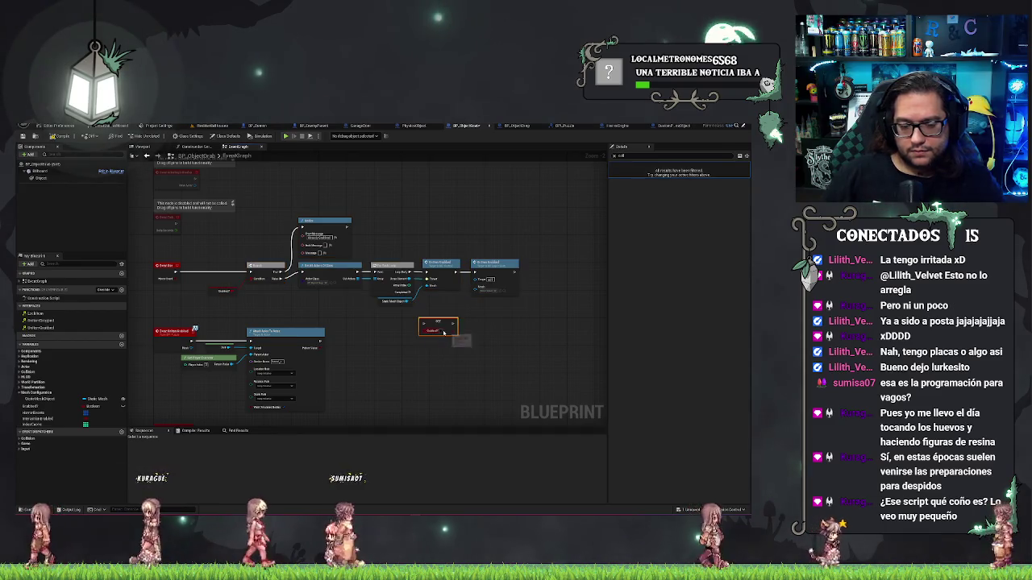
key("Delete")
scroll(316, 296, "up", 3)
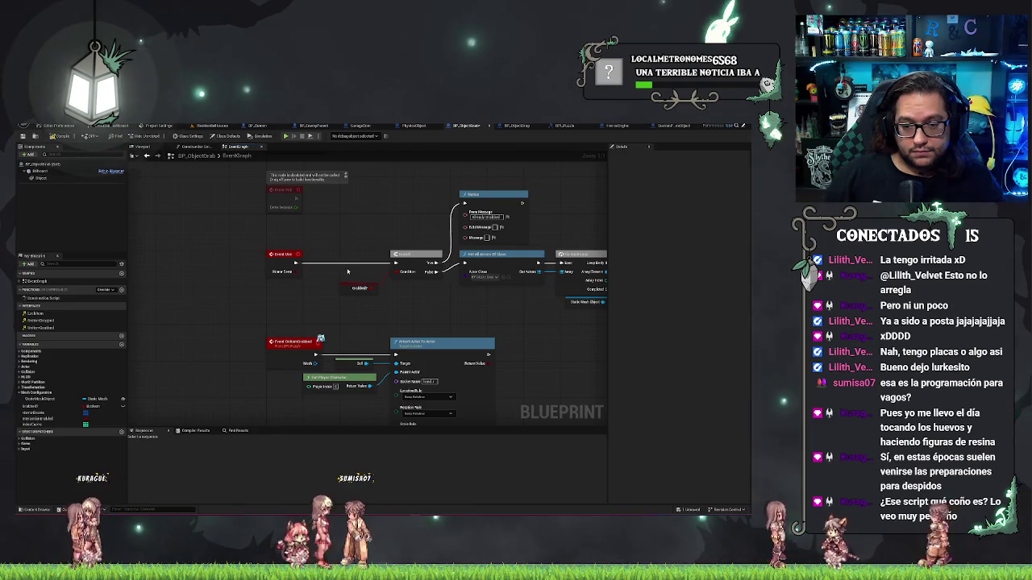
left_click(358, 288)
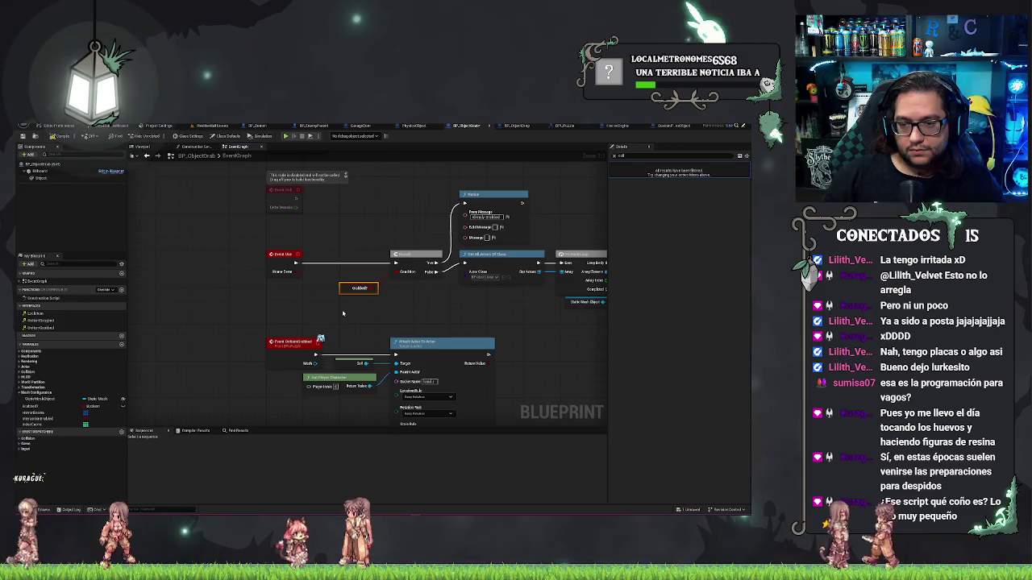
key("Delete")
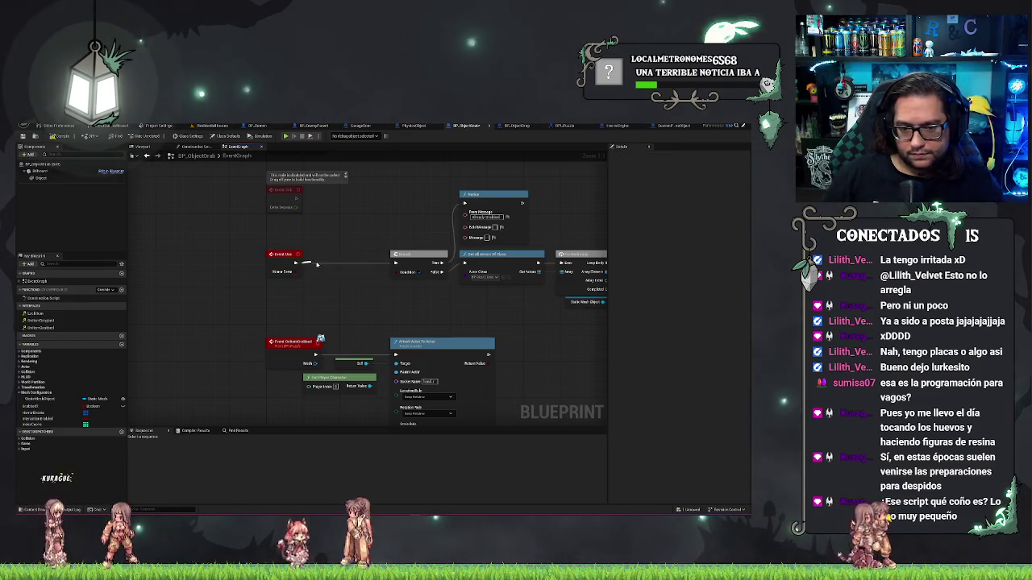
Step: Add an Is Player check after Event Use and a Holding node from the As Master output
left_click_drag(317, 263, 316, 264)
type("is player")
key("Return")
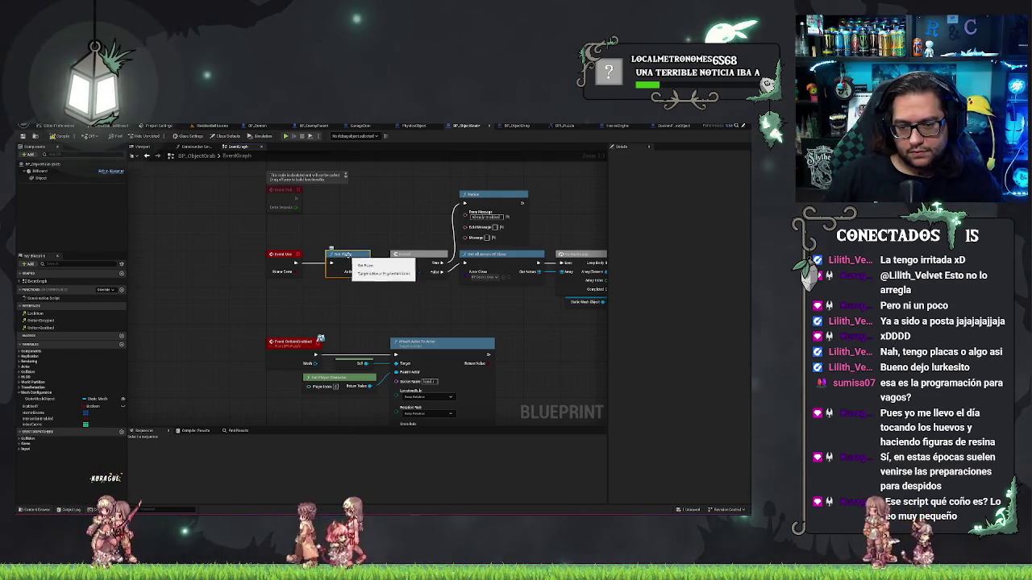
left_click_drag(348, 288, 348, 289)
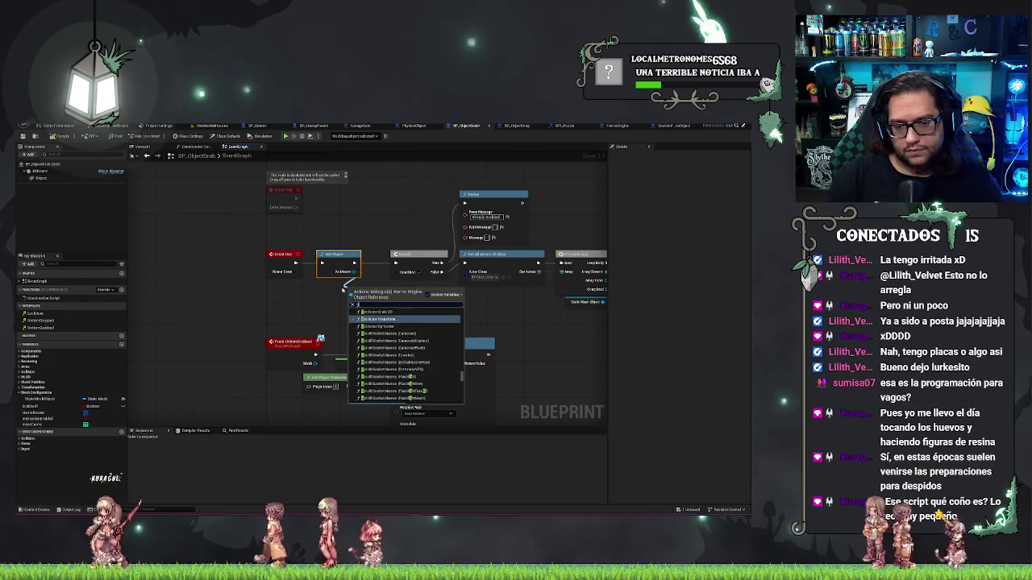
type("holding")
key("Return")
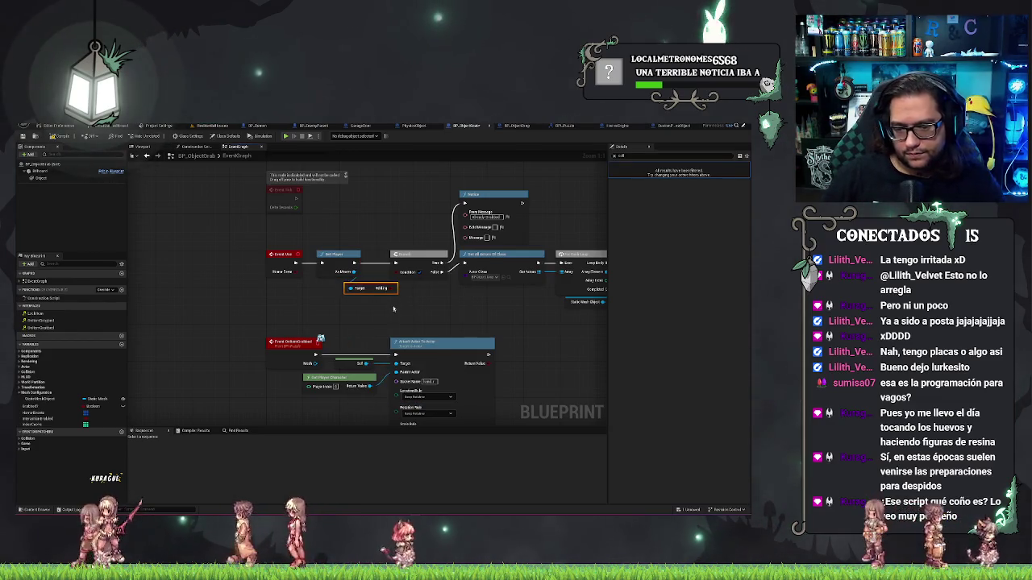
Step: Add a SET Hidding node from the cast's As Master output and place it at the chain's end
left_click_drag(392, 292, 319, 297)
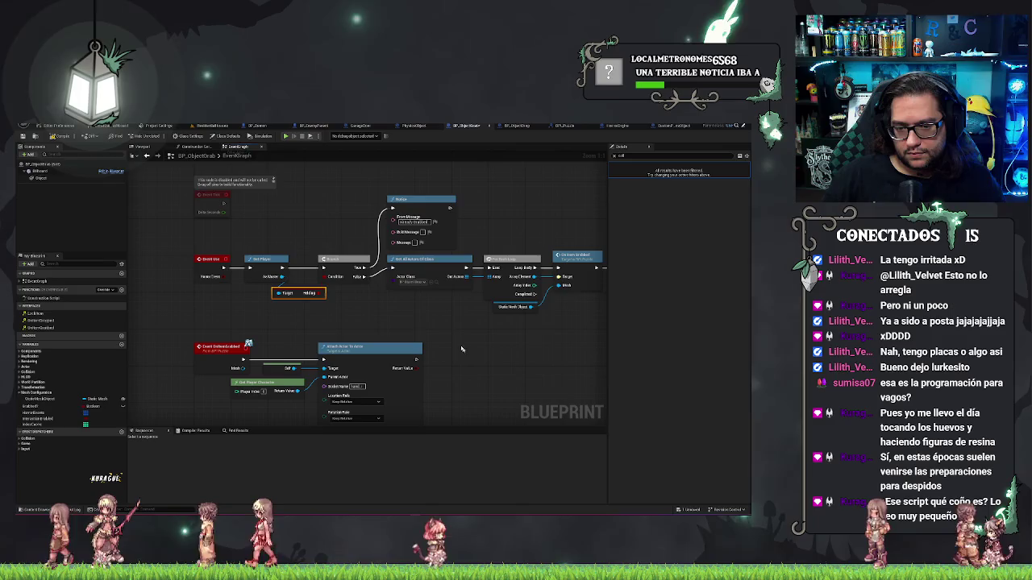
left_click_drag(369, 214, 334, 212)
left_click_drag(556, 311, 379, 307)
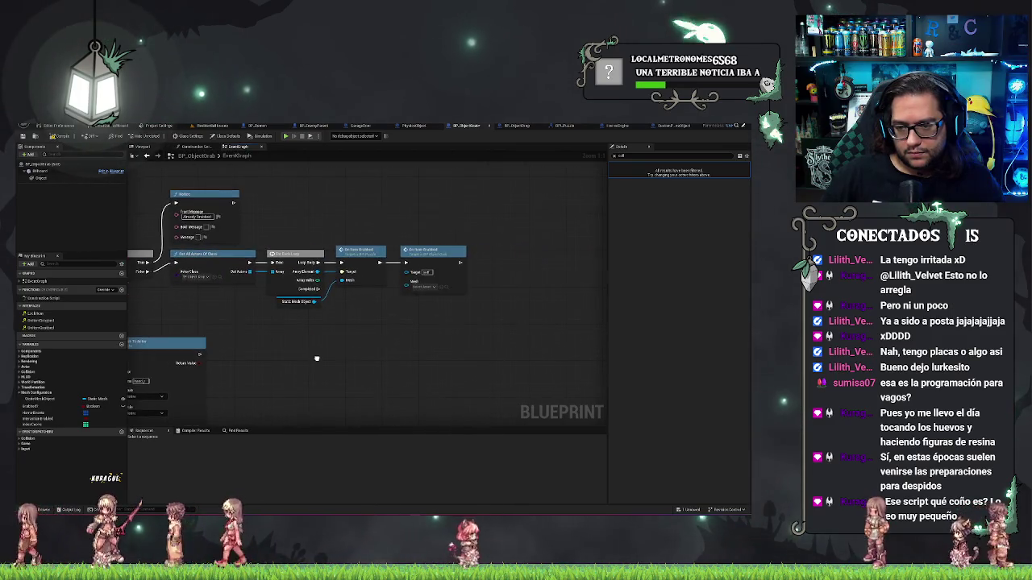
left_click_drag(263, 346, 348, 358)
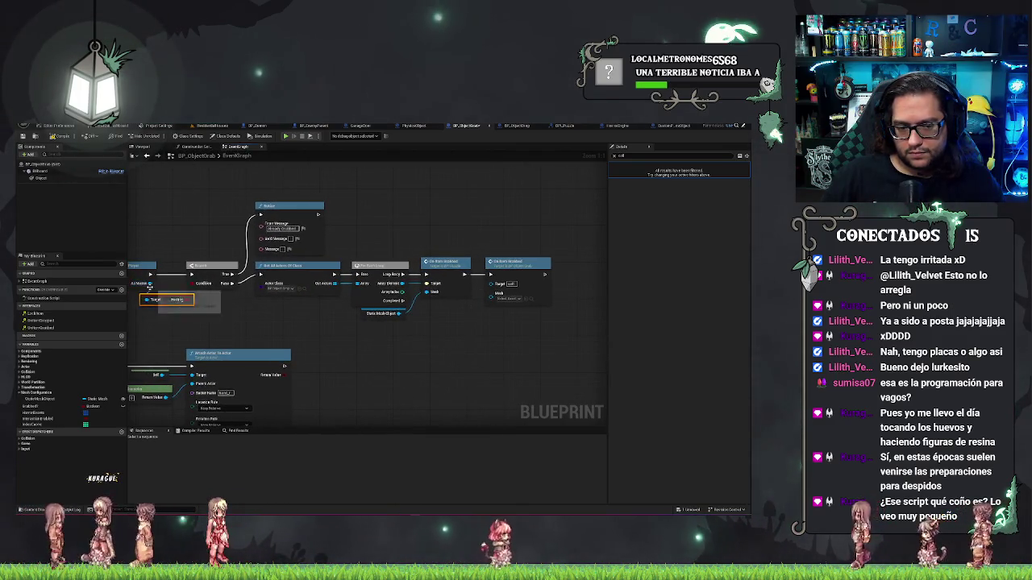
left_click_drag(153, 284, 496, 355)
type("set hidding")
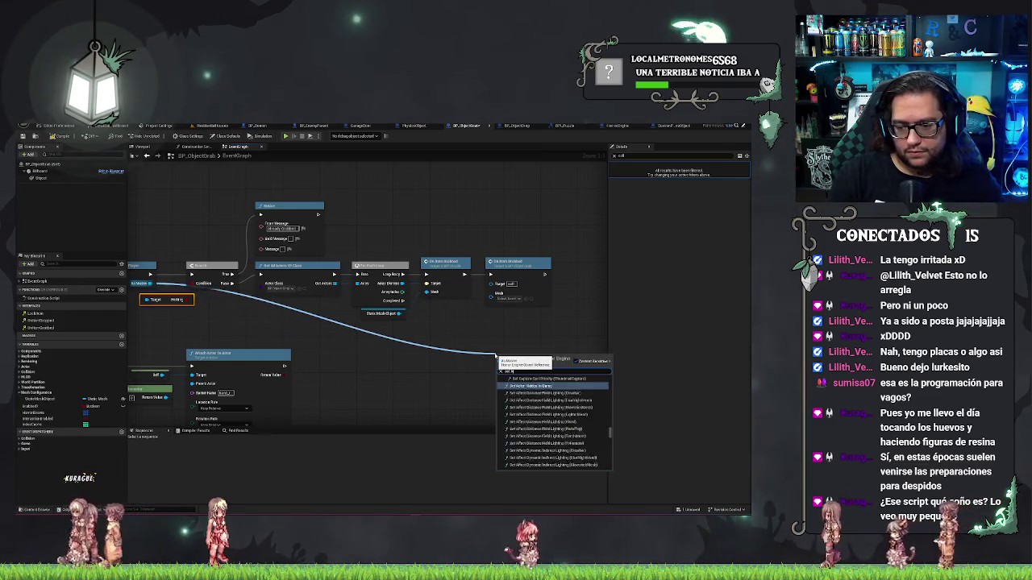
key("Return")
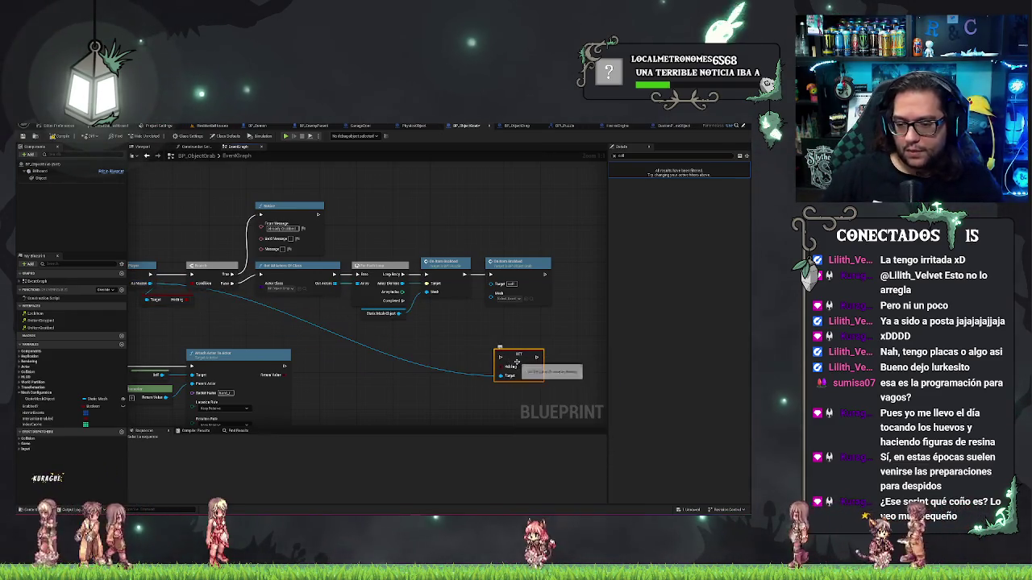
left_click_drag(518, 355, 584, 256)
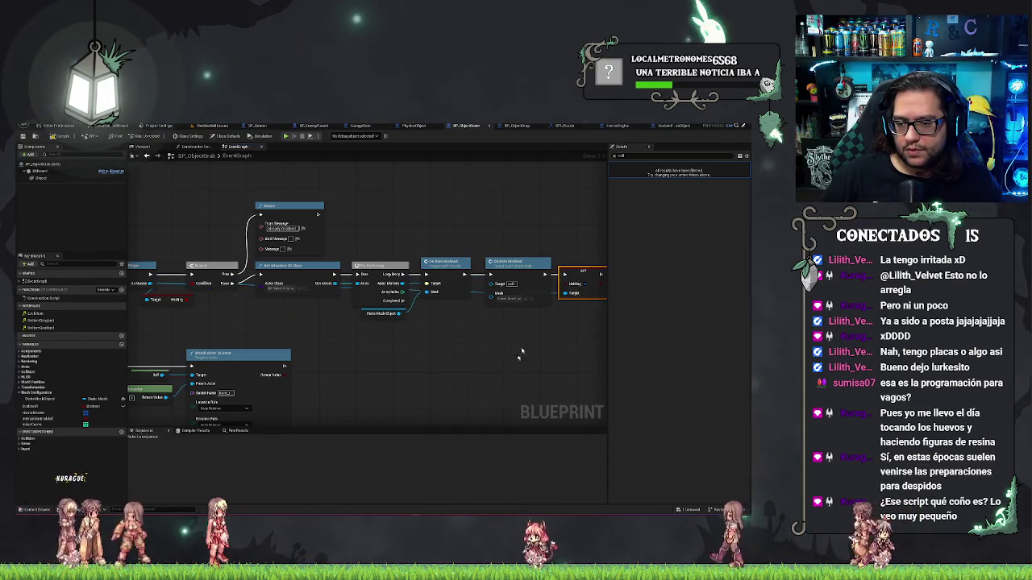
left_click(502, 385)
left_click_drag(501, 385, 396, 343)
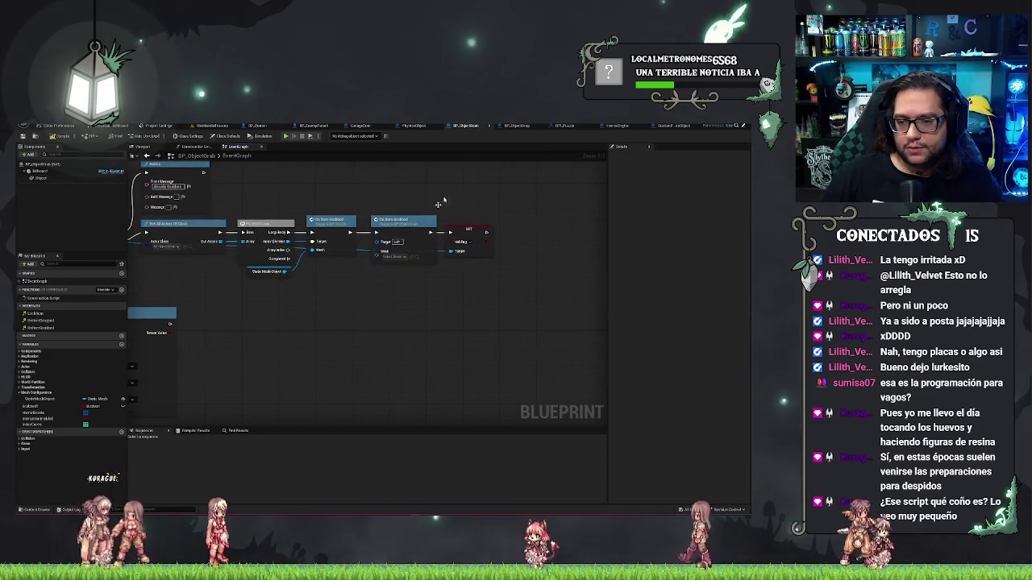
left_click(484, 255)
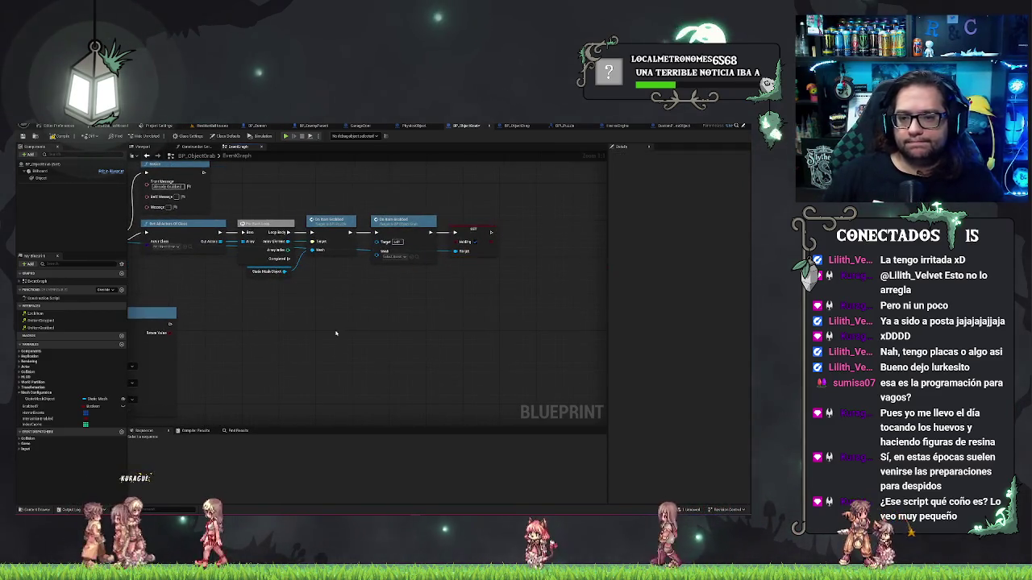
left_click_drag(334, 336, 496, 307)
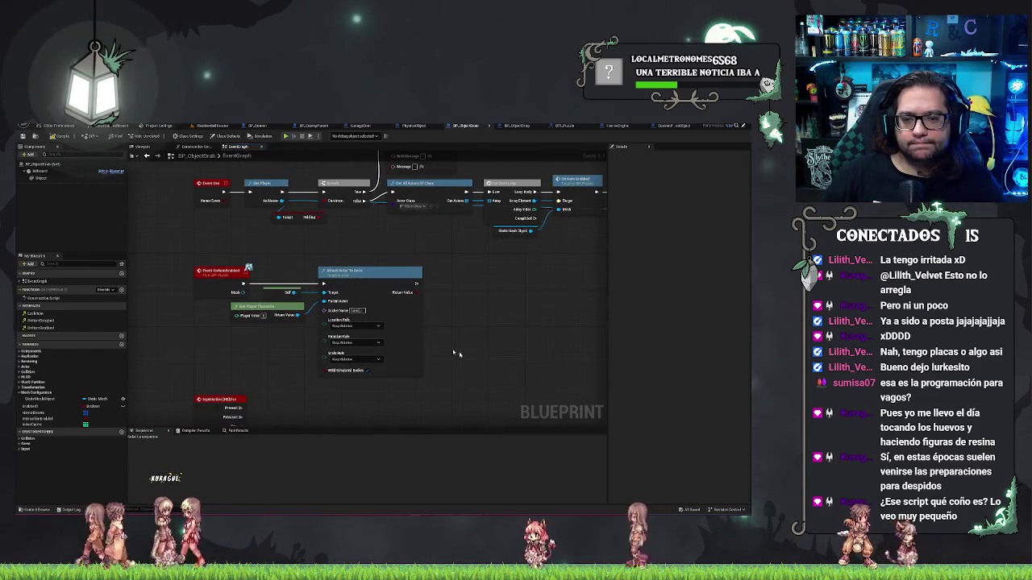
left_click_drag(456, 353, 517, 389)
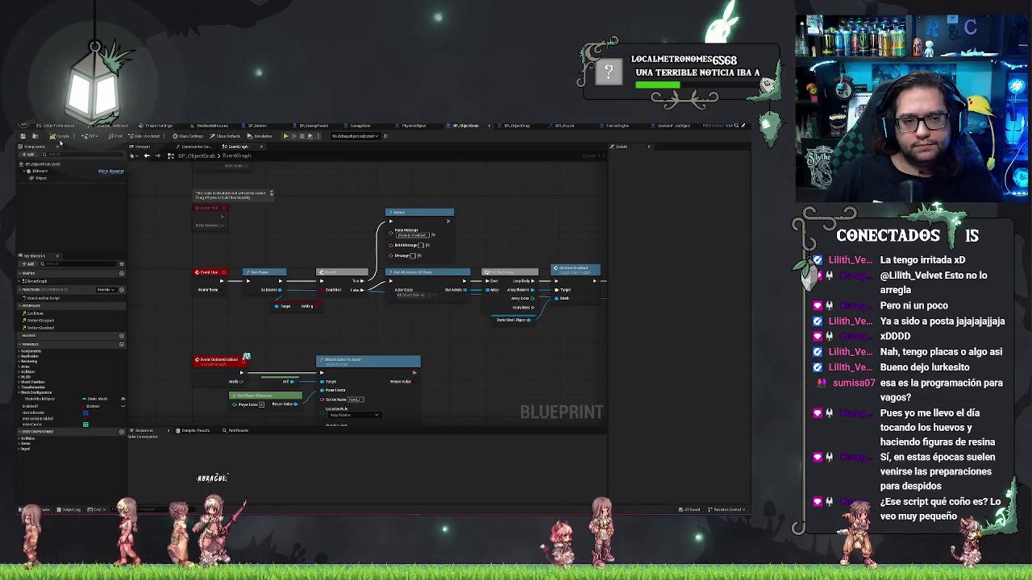
Step: In ResidentialHouse, duplicate the grabbable mug on the window side table as BP_ObjectGrab2
left_click(214, 126)
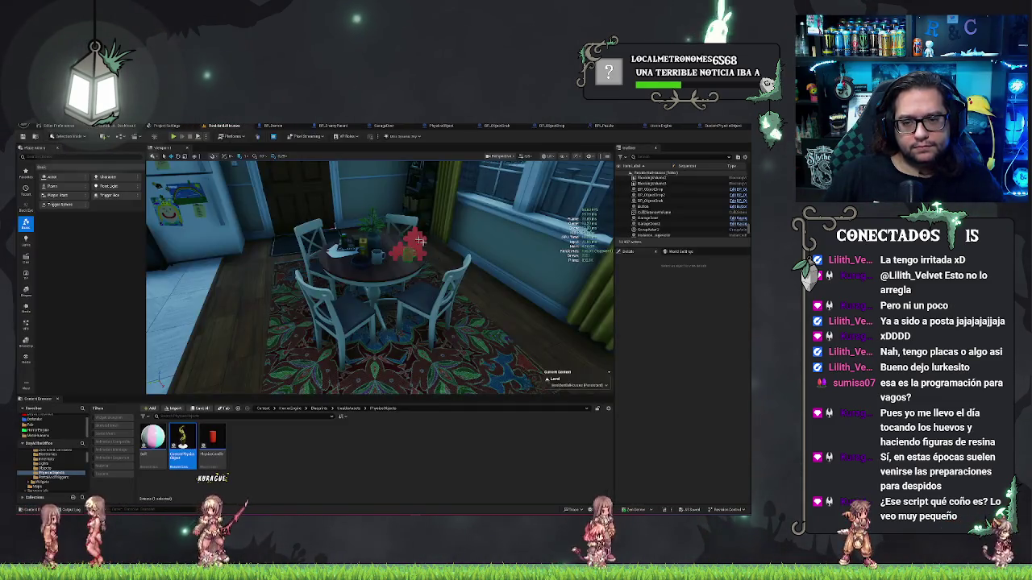
left_click_drag(378, 278, 314, 278)
scroll(411, 263, "up", 4)
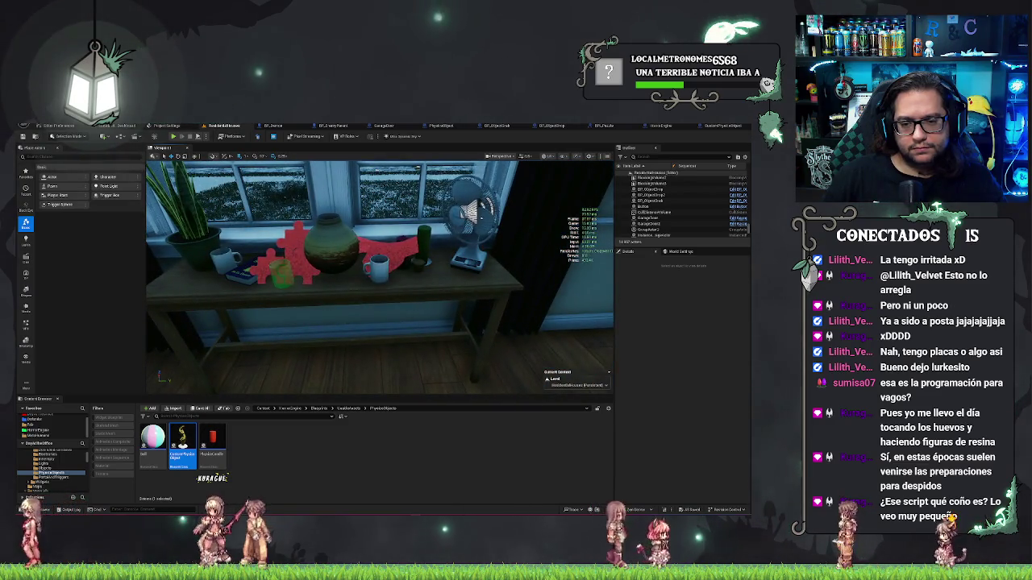
left_click(377, 267)
left_click_drag(378, 270, 444, 269)
Step: Save the map and play from a spot on the living-room floor
left_click_drag(495, 309, 498, 352)
key("ctrl+s")
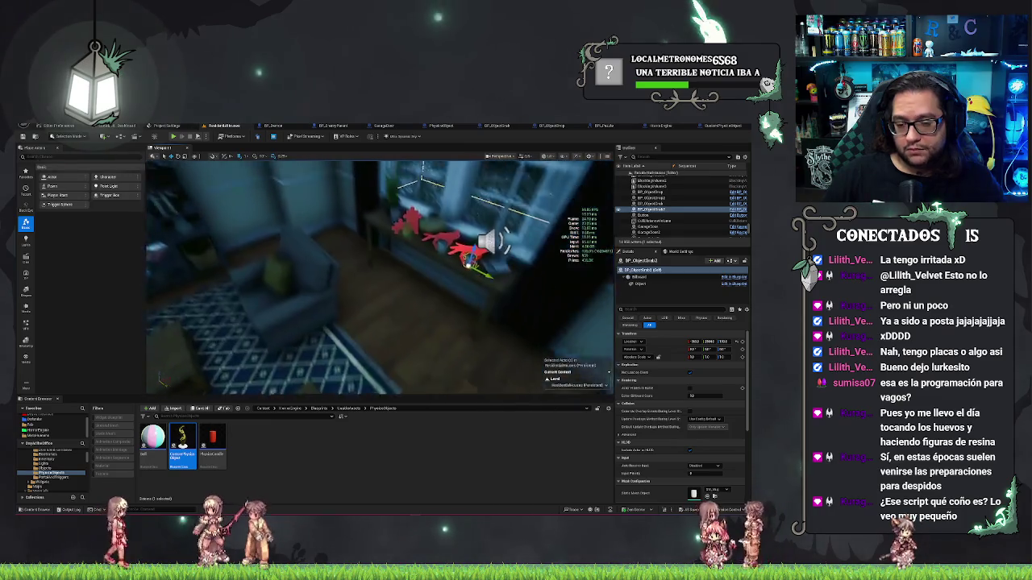
right_click(421, 362)
left_click(433, 359)
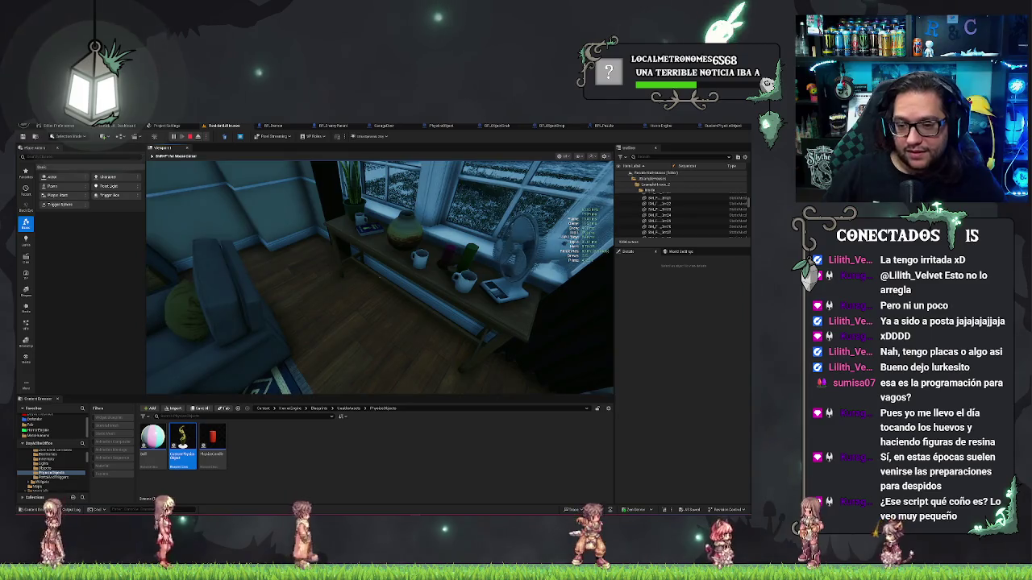
Step: Eject from the player with F8 and fly the editor camera back over the living room
mouse_move(379, 278)
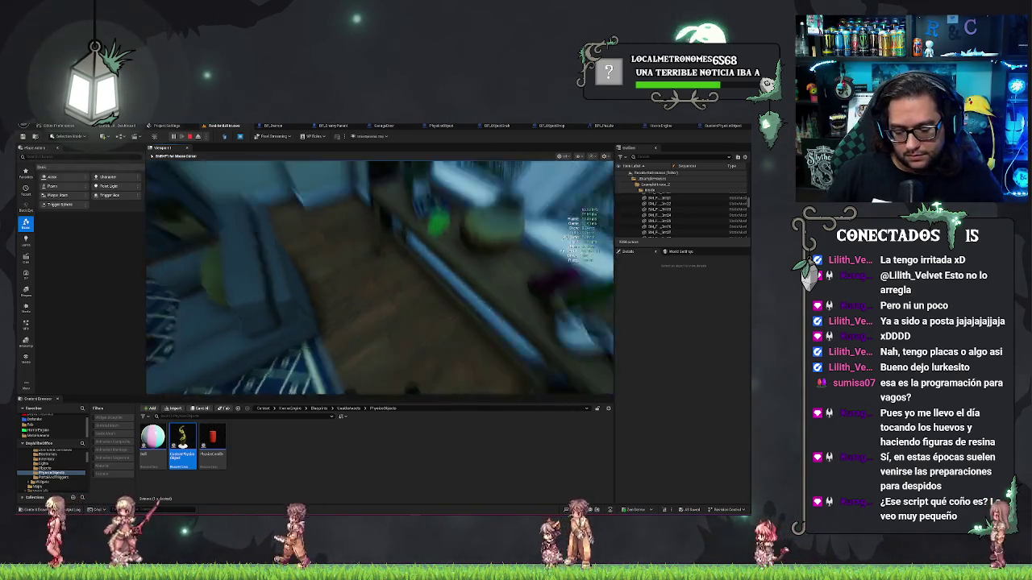
key("F8")
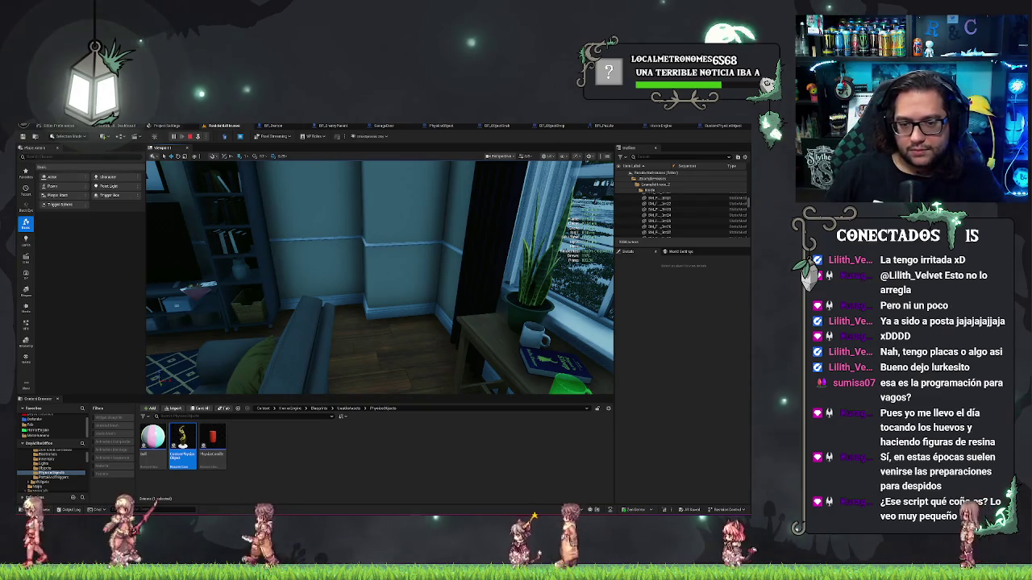
right_click(309, 242)
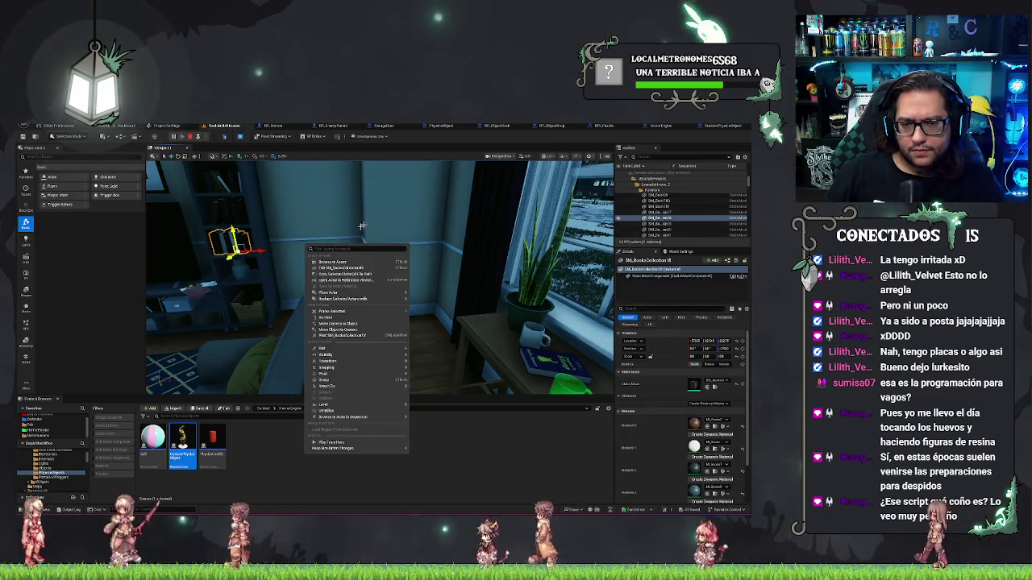
left_click_drag(309, 242, 331, 332)
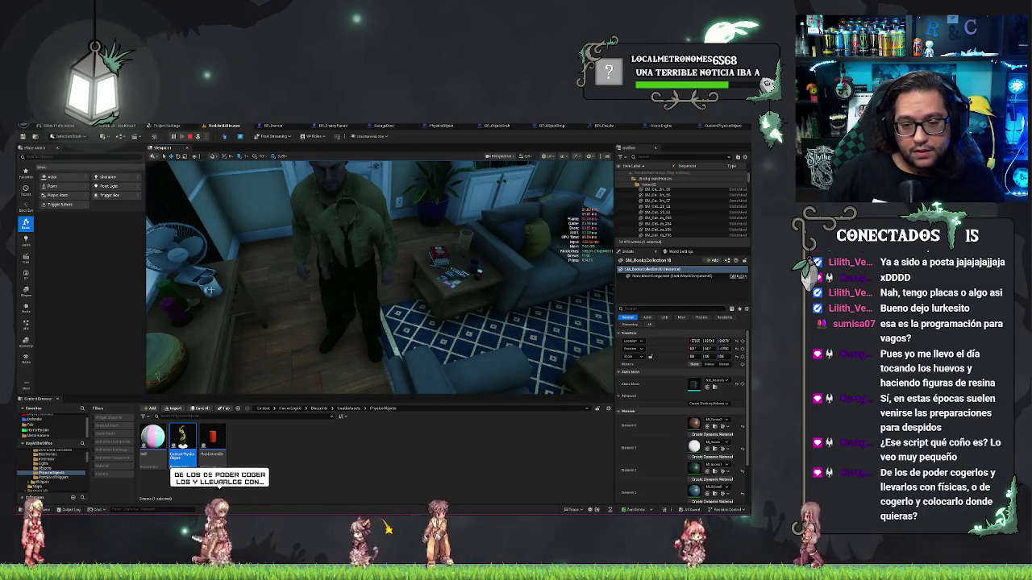
Step: Filter the Outliner by 'grab', select BP_ObjectGrab and frame the view on it
scroll(681, 206, "up", 3)
left_click(664, 199)
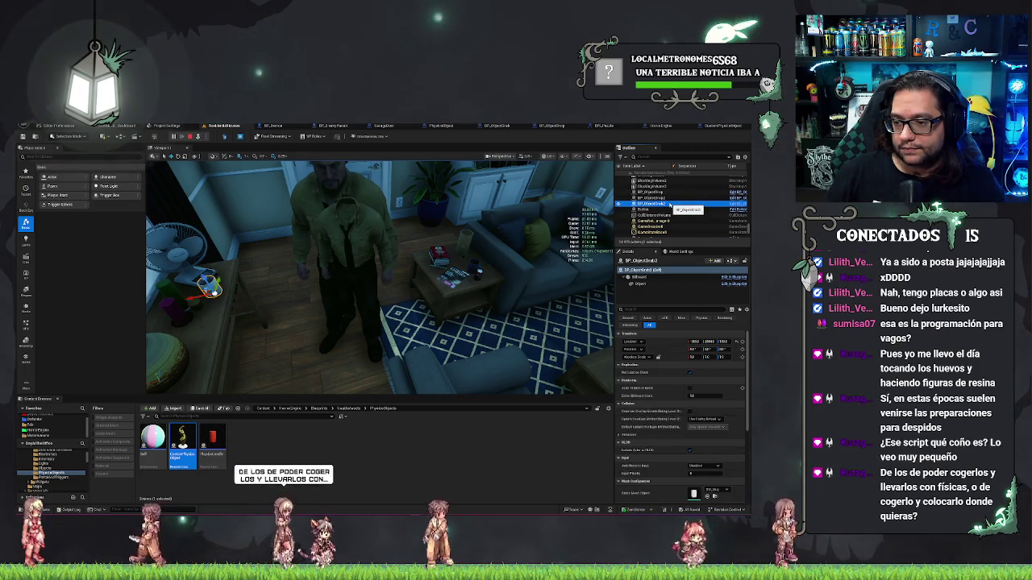
type("grab")
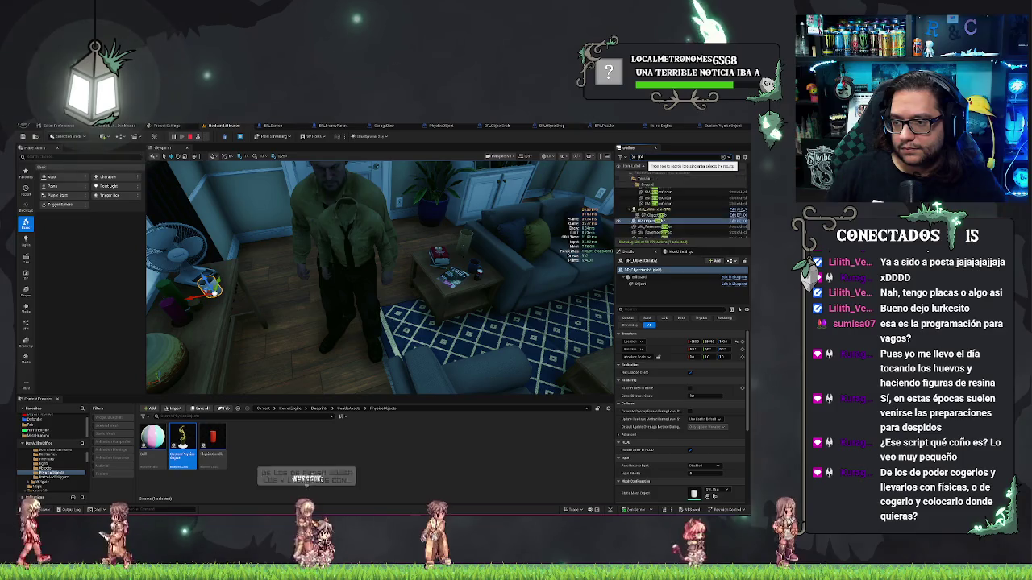
left_click(665, 184)
key("f")
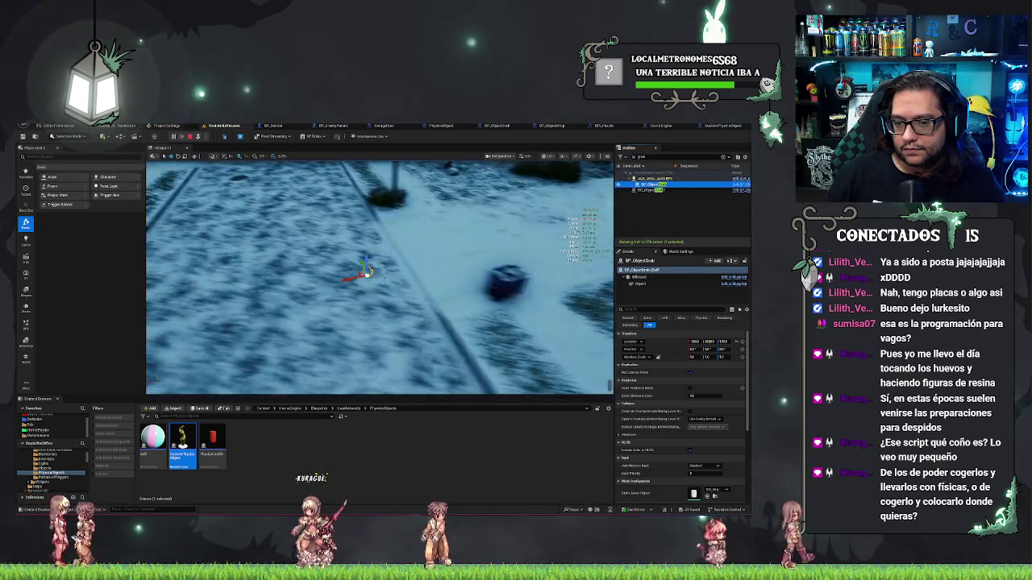
left_click_drag(514, 300, 330, 292)
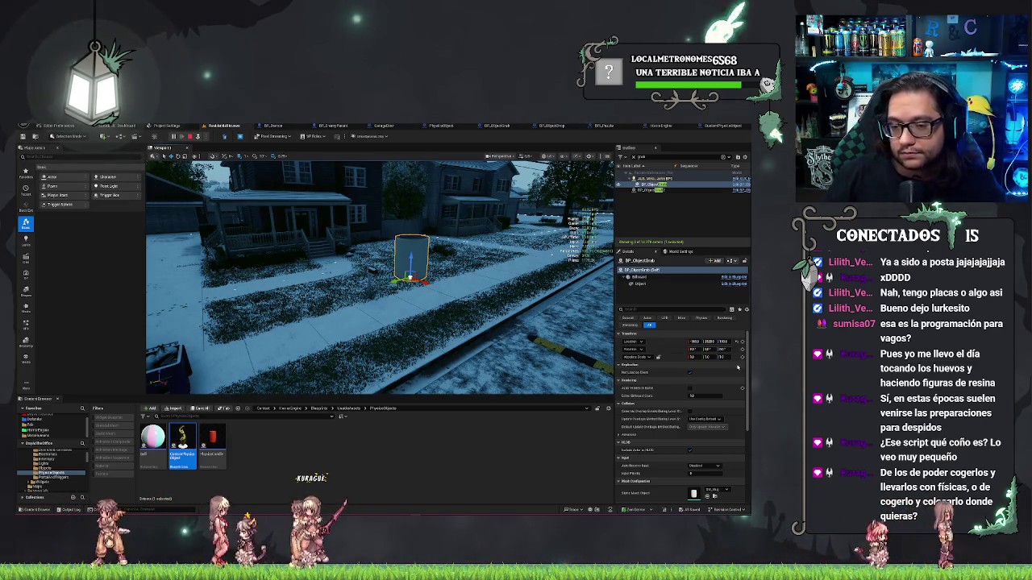
left_click_drag(524, 334, 435, 333)
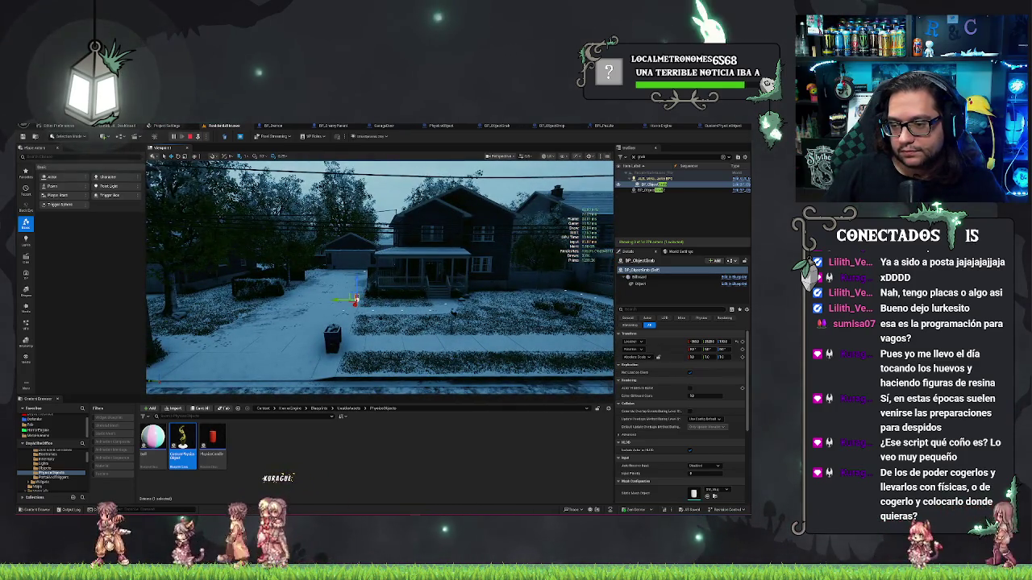
left_click_drag(435, 333, 423, 327)
Step: Stop the play session and return to the PhysicsObject blueprint's event graph
key("Escape")
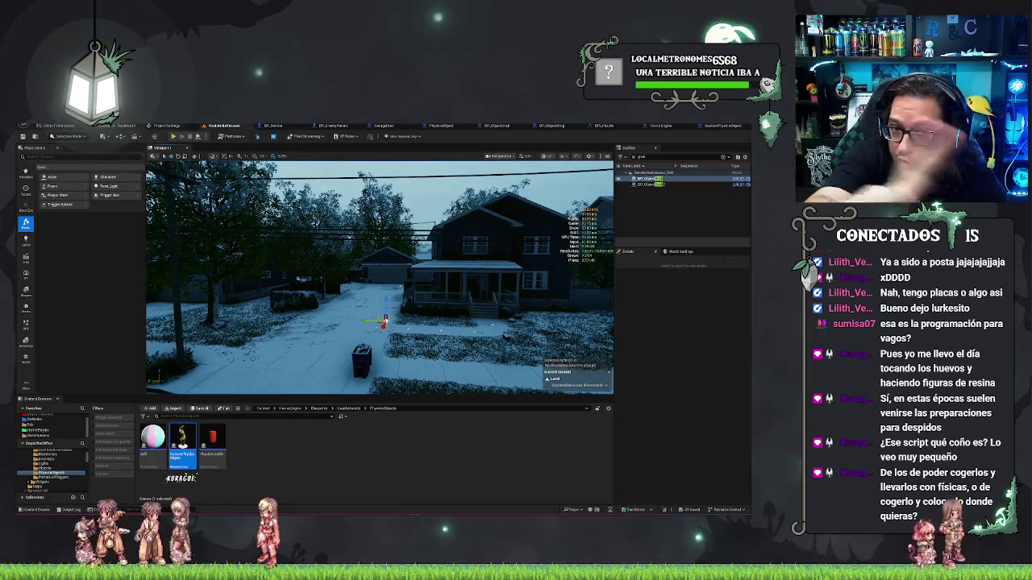
left_click(409, 299)
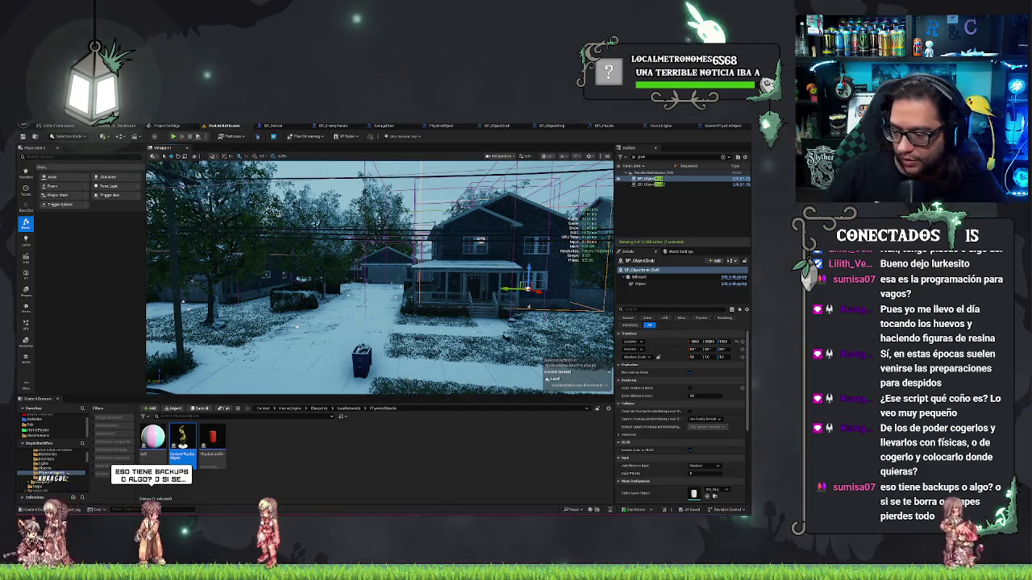
left_click(441, 124)
left_click_drag(307, 184, 355, 223)
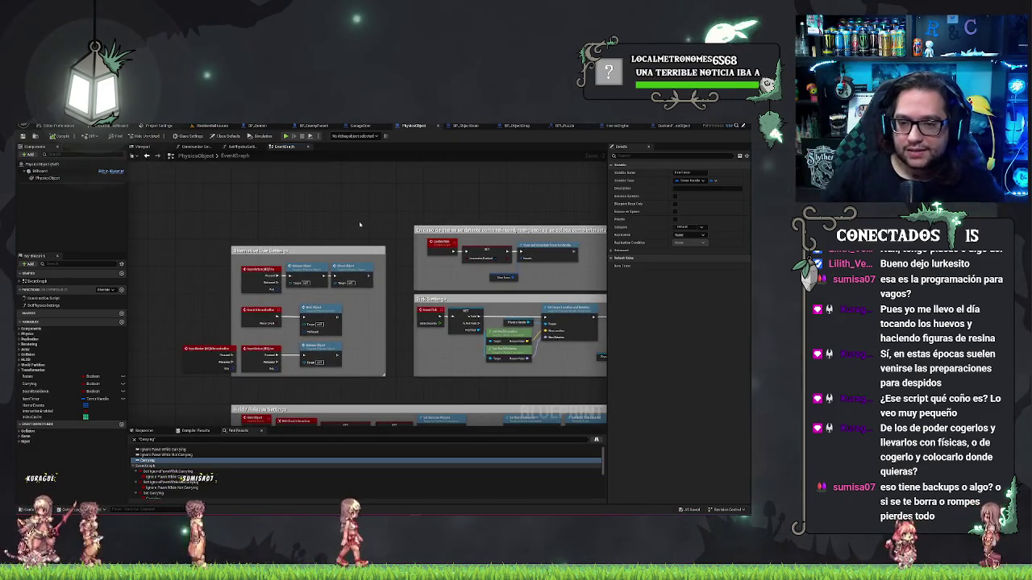
Step: Pan the PhysicsObject EventGraph up-left and zoom out of it
left_click_drag(360, 225, 307, 205)
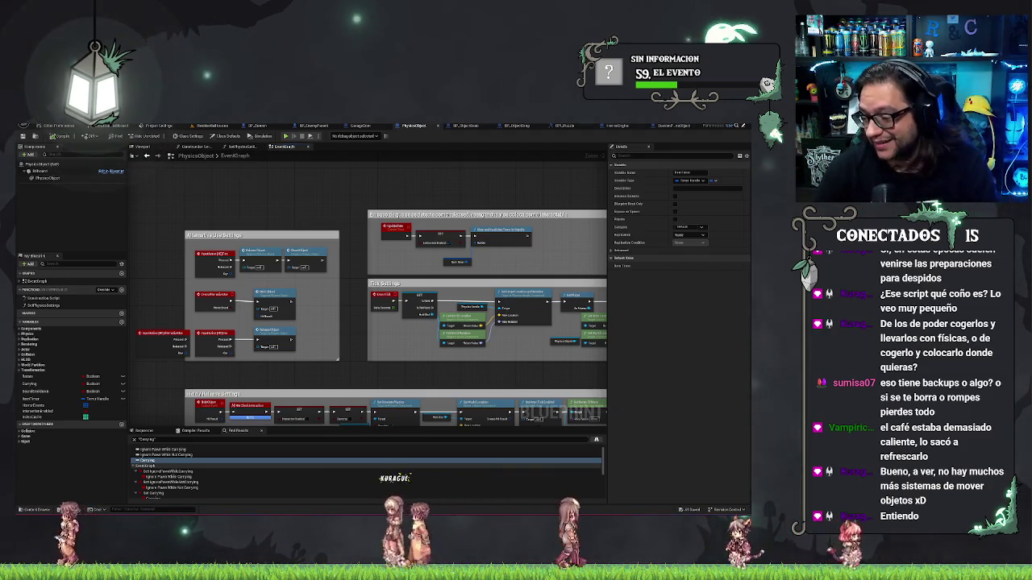
left_click_drag(522, 199, 519, 198)
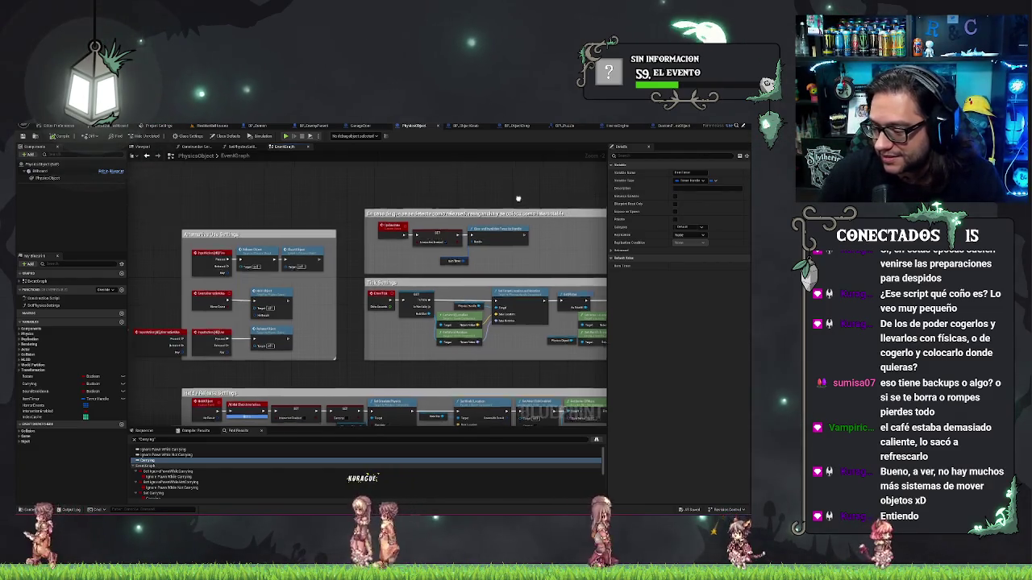
scroll(518, 198, "down", 3)
Step: Give Ultra_Dynamic_Weather a snow-free preset and fly the camera to the window table
left_click(223, 125)
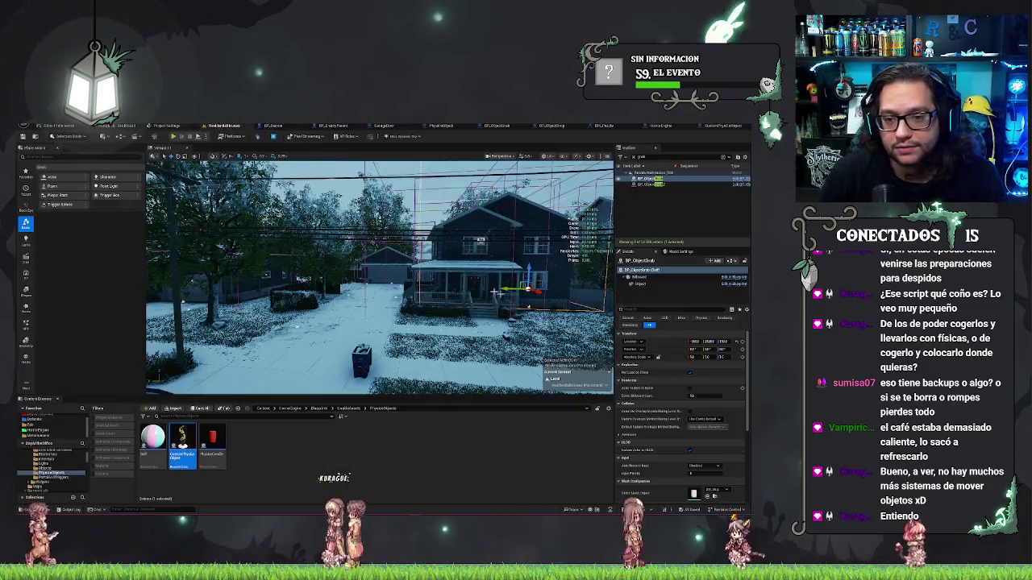
mouse_move(497, 292)
left_mouse_down()
mouse_move(374, 309)
mouse_move(530, 373)
mouse_move(169, 279)
mouse_move(160, 286)
left_mouse_up()
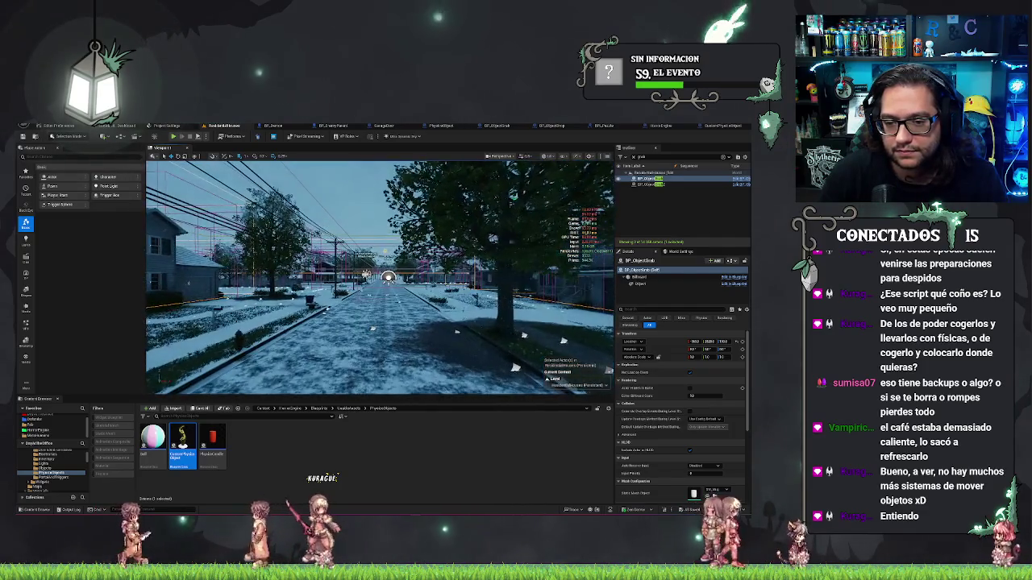
left_click(367, 258)
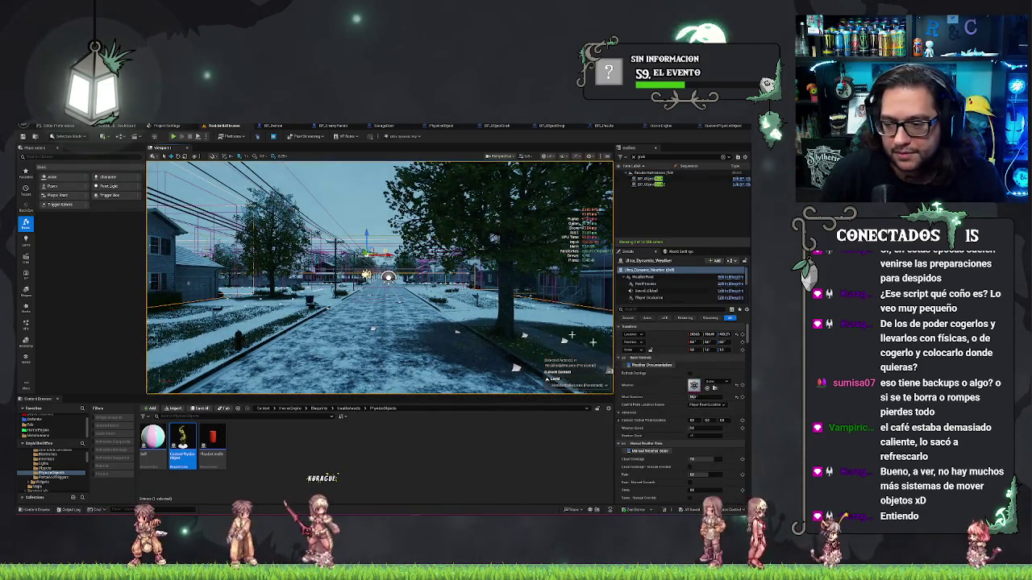
left_click(713, 385)
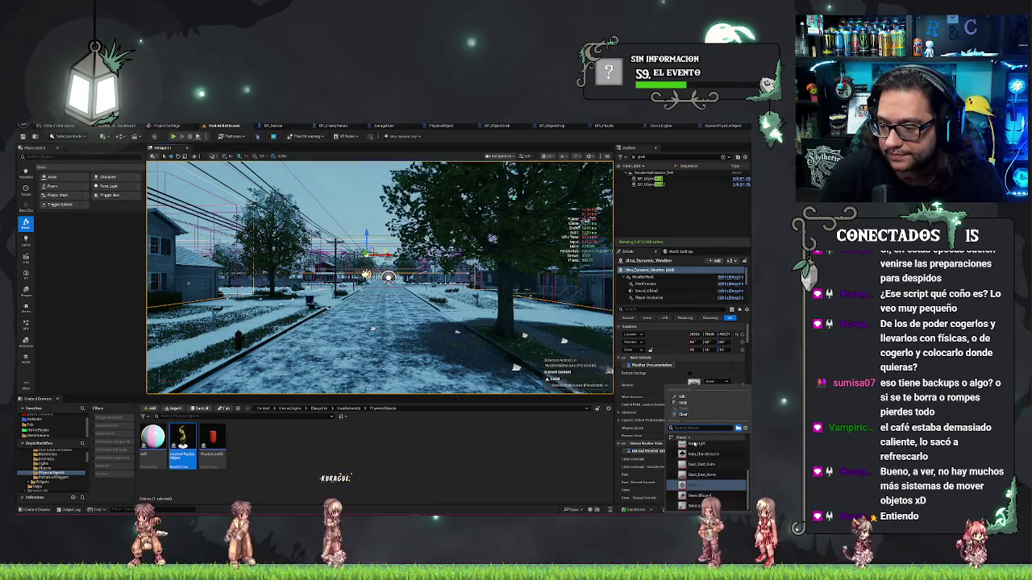
left_click(707, 456)
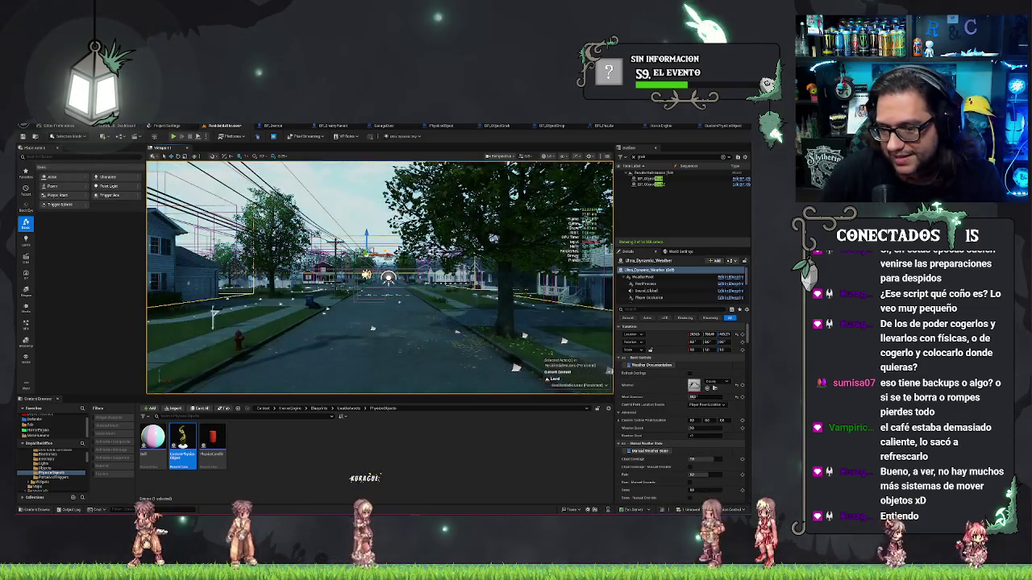
mouse_move(349, 355)
left_mouse_down()
mouse_move(361, 258)
mouse_move(361, 290)
mouse_move(322, 312)
left_mouse_up()
left_click_drag(469, 360, 469, 354)
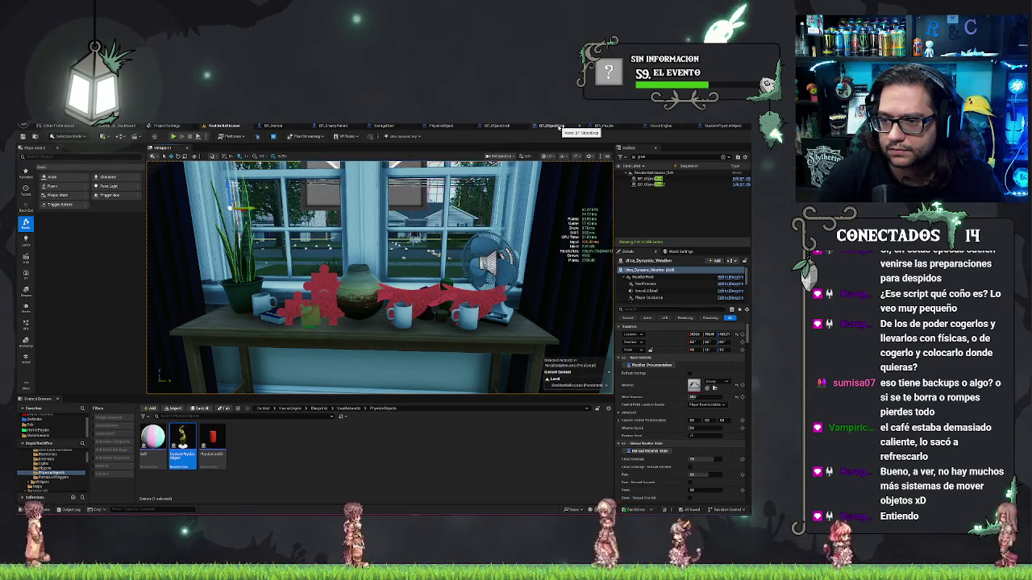
Step: On Attach Actor To Actor, use Snap to Target for Location and Rotation, Keep World for Scale
left_click(500, 127)
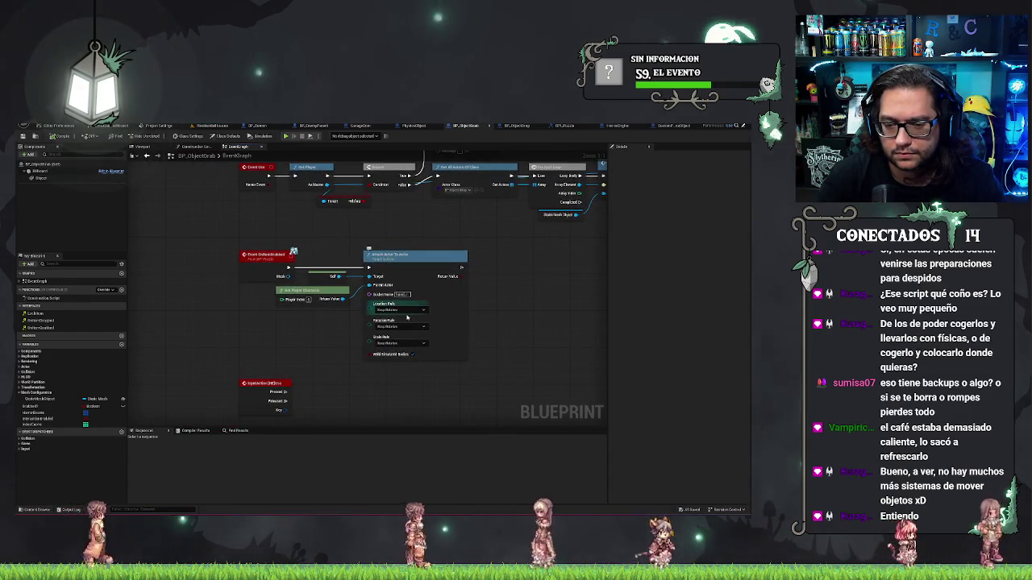
left_click(411, 311)
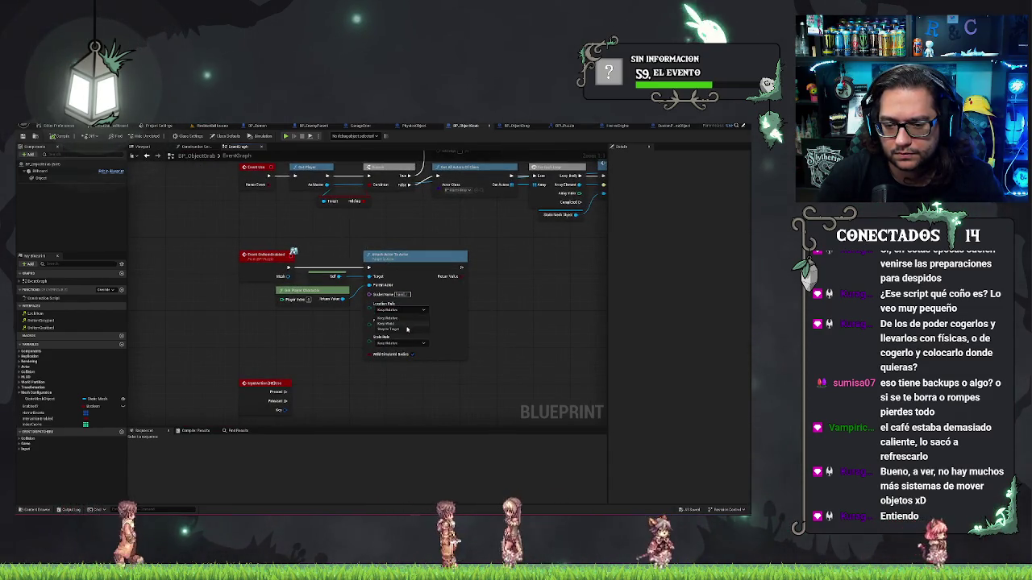
left_click(388, 329)
left_click(394, 329)
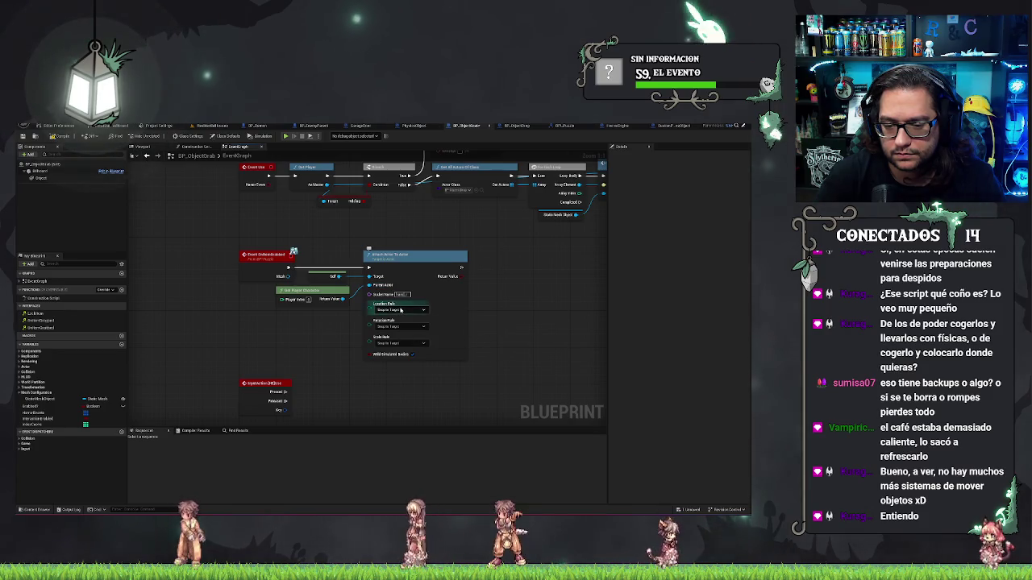
left_click(406, 342)
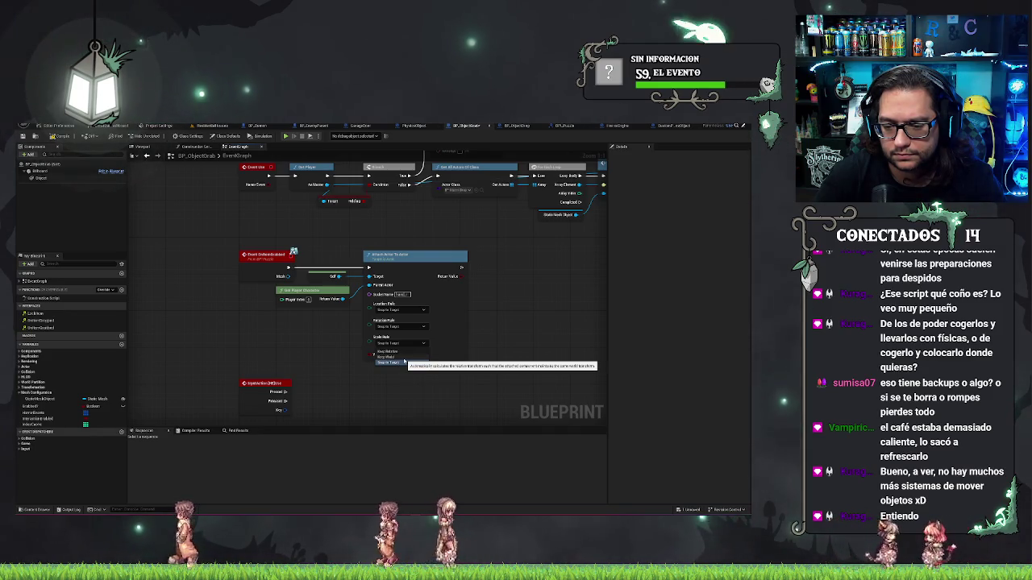
left_click(395, 357)
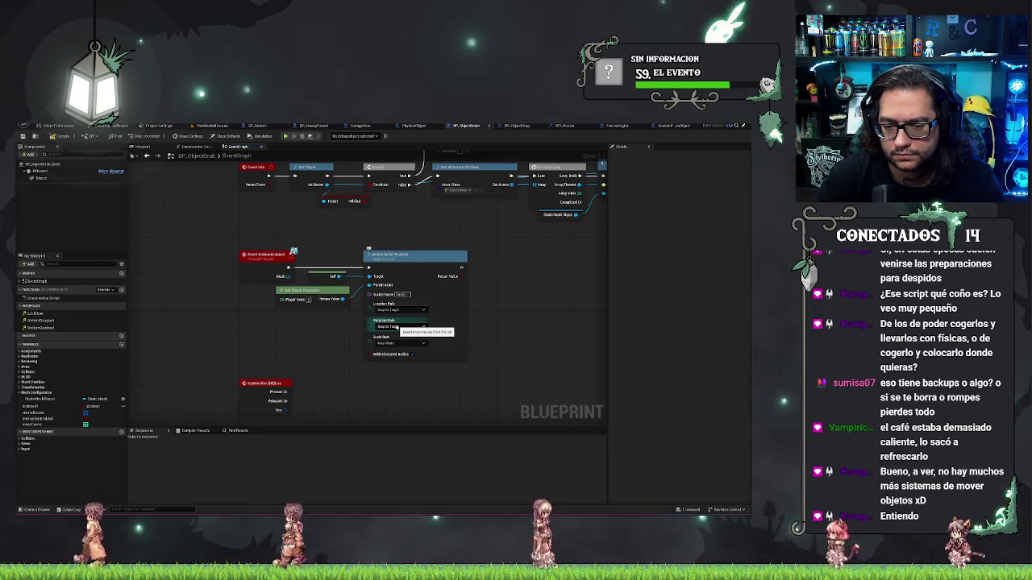
left_click(397, 327)
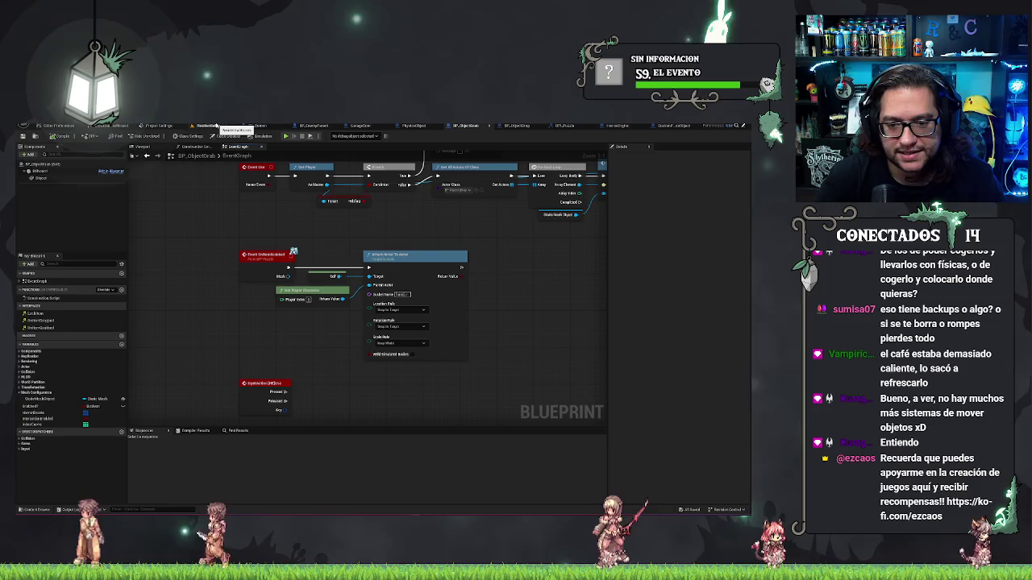
Step: Glance over the house level, then come back to the BP_ObjectGrab event graph
left_click(216, 126)
scroll(428, 314, "down", 5)
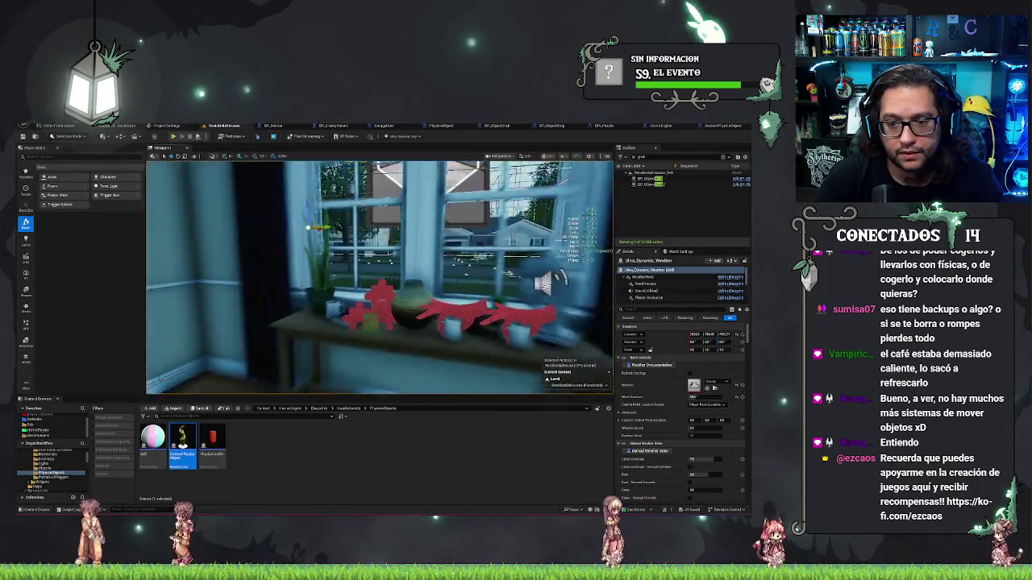
scroll(428, 315, "down", 1)
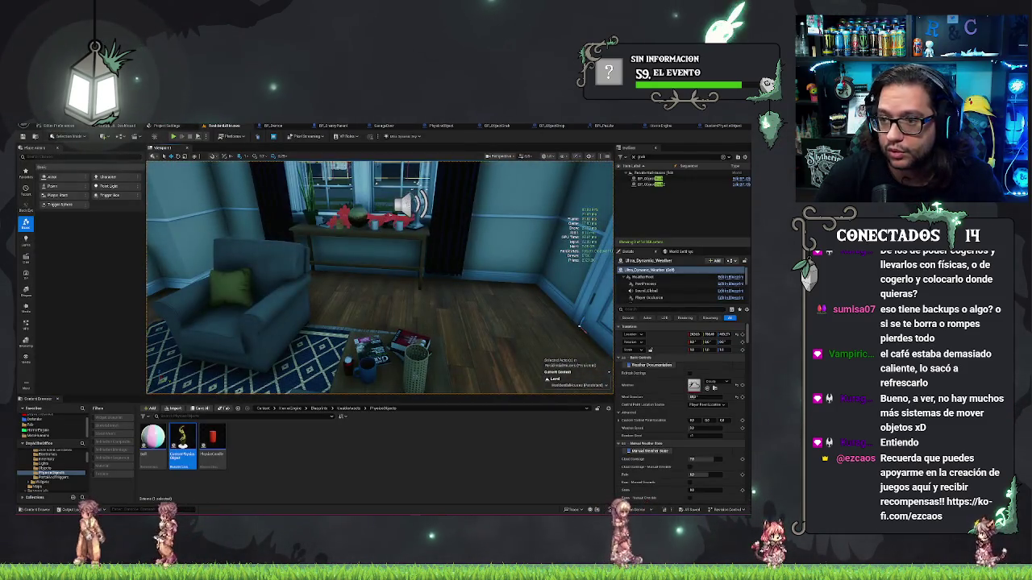
left_click(501, 126)
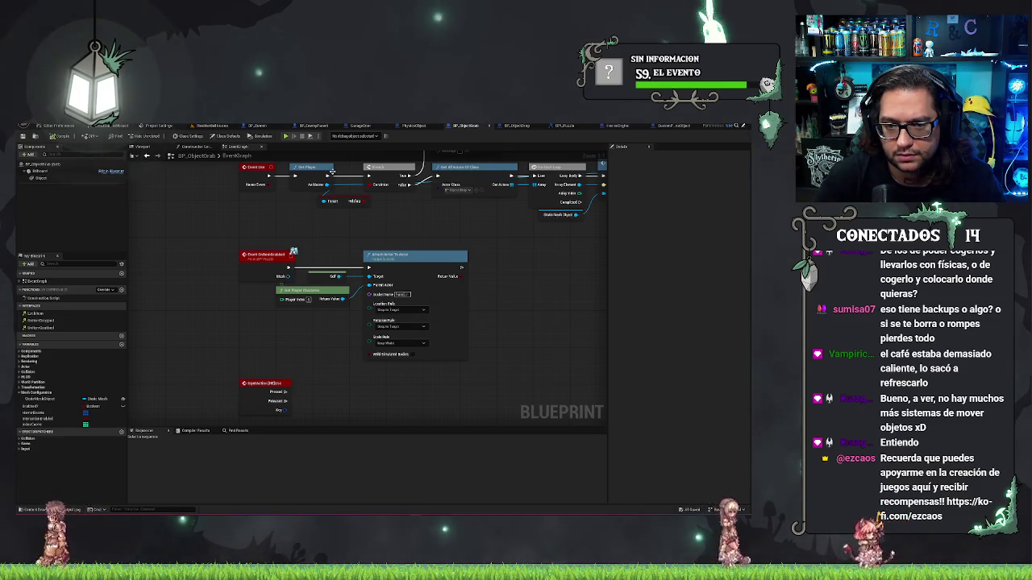
Step: Start a wire from Get Player toward the Target pin, drop it unconnected, and return to the level
mouse_move(326, 184)
left_mouse_down()
mouse_move(348, 203)
mouse_move(369, 285)
left_mouse_up()
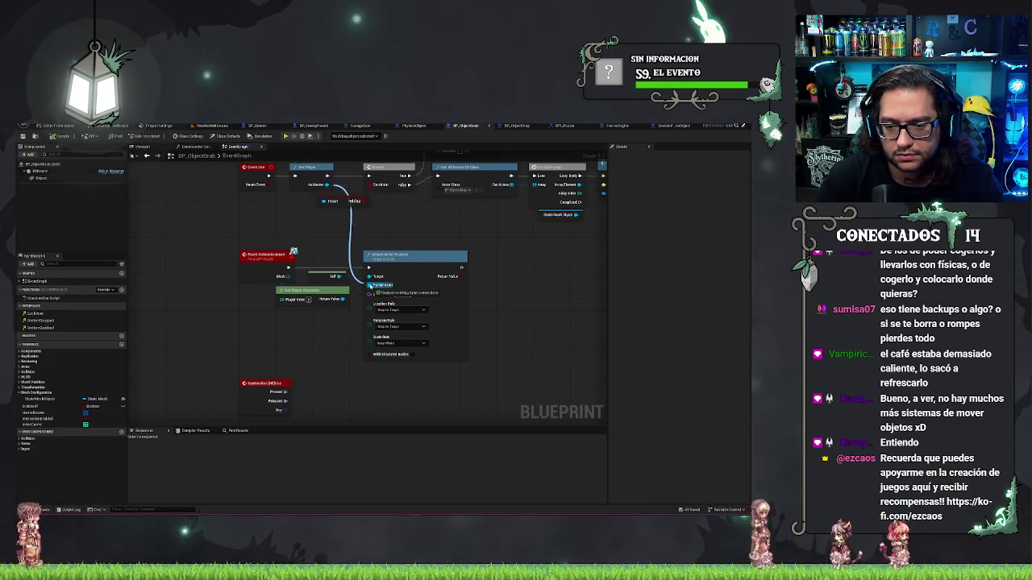
left_click_drag(342, 230, 338, 219)
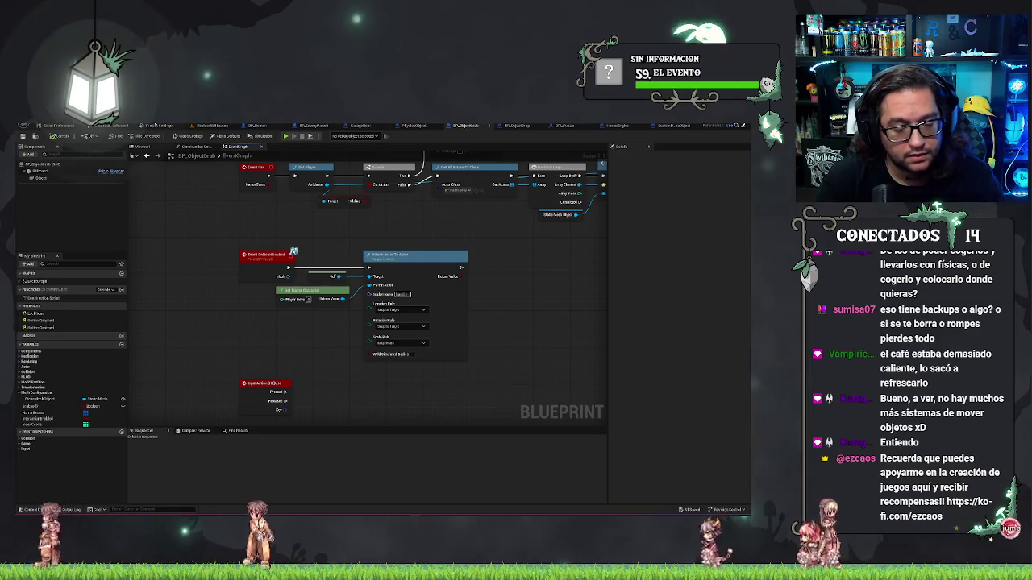
left_click(211, 125)
Step: Start a play test with Alt+P and walk the player toward the window and rug
right_click(564, 339)
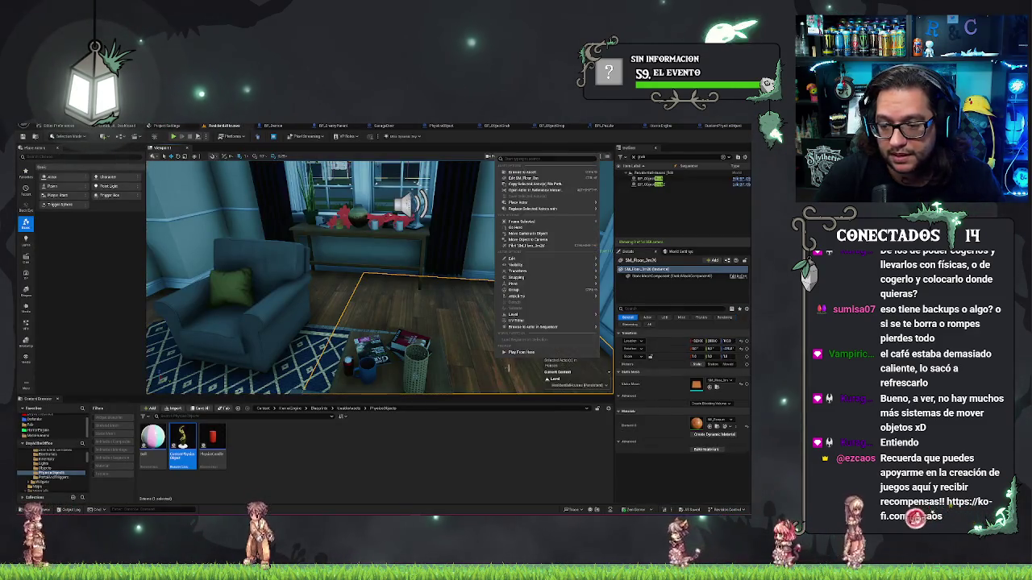
left_click(518, 354)
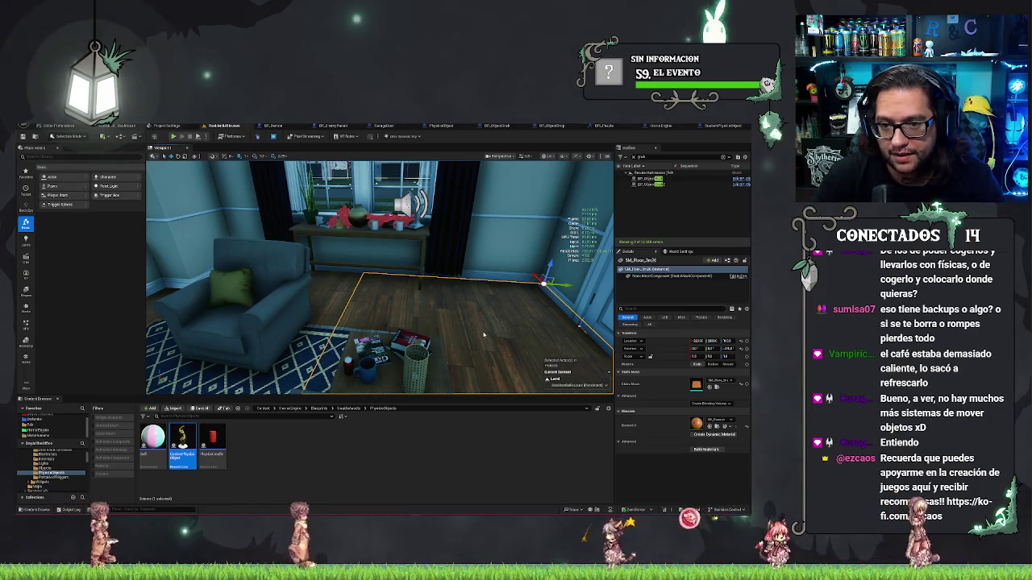
key("alt+p")
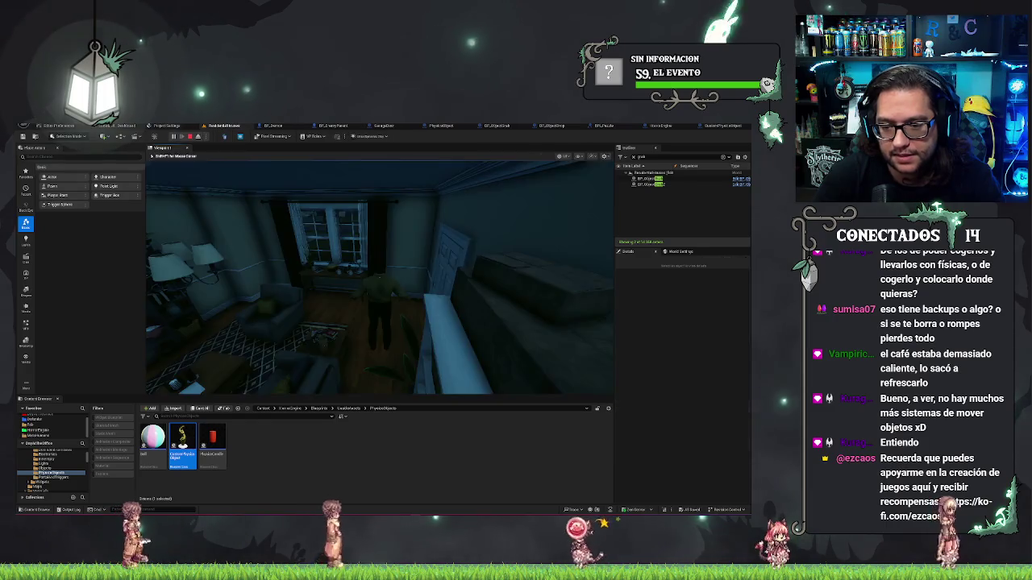
key("w")
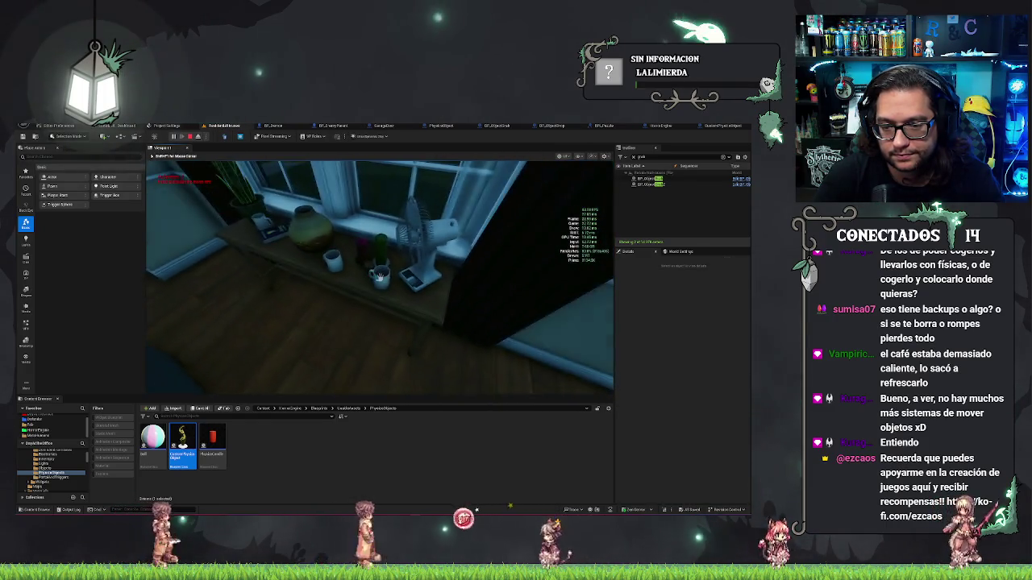
key("w")
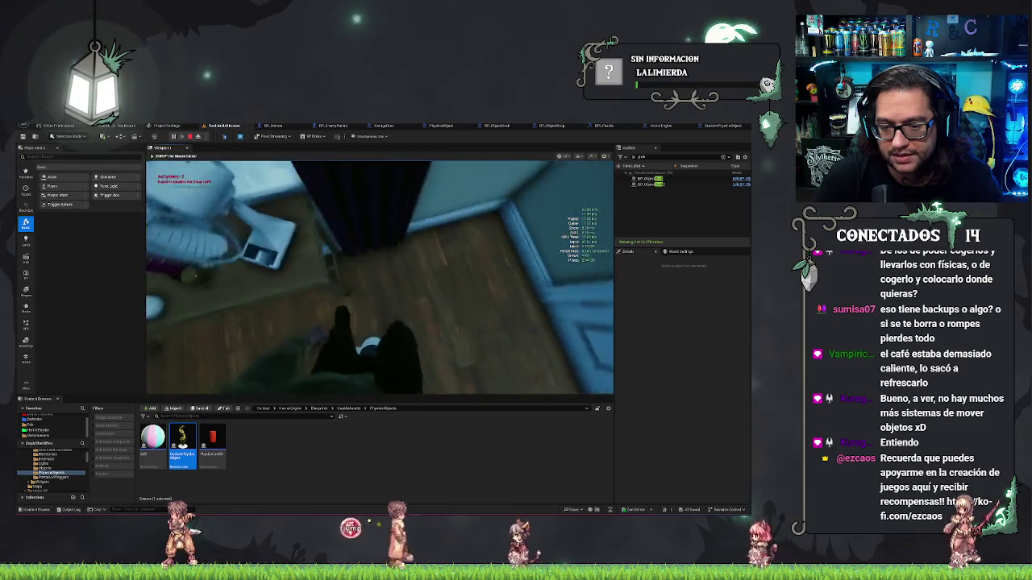
key("w")
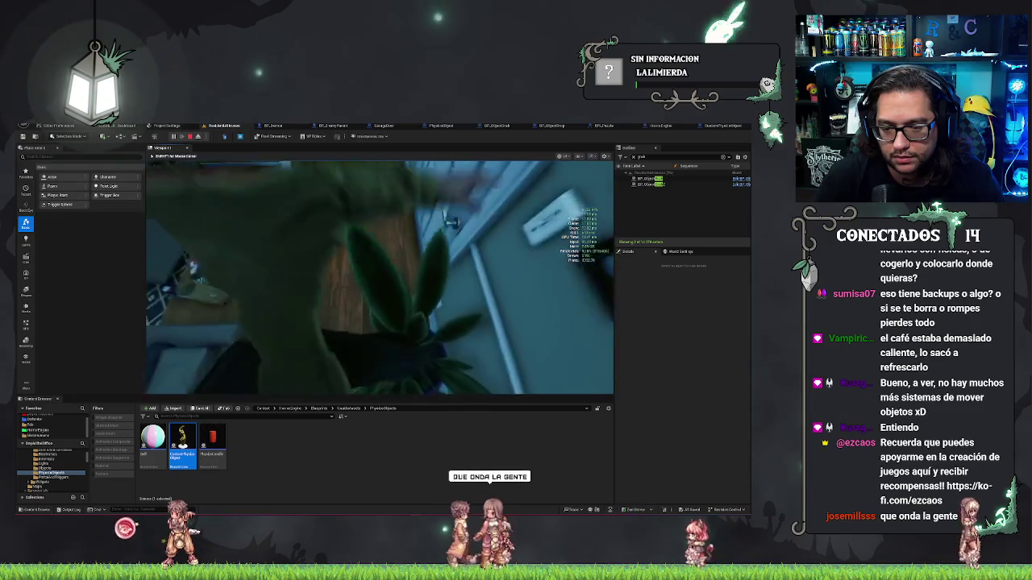
key("w")
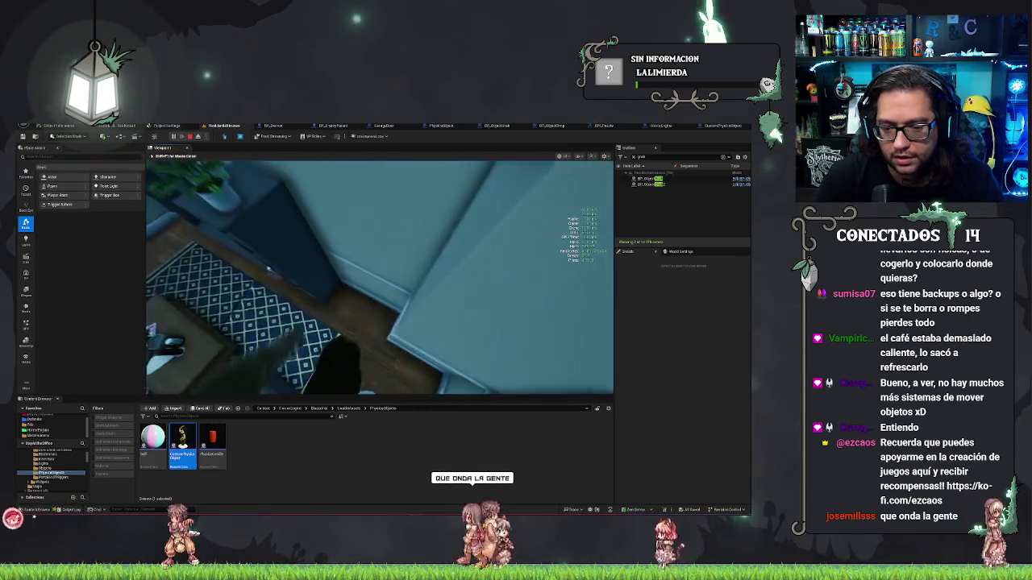
Step: Walk through the kitchen and living room, stop the test, and reopen BP_ObjectGrab
key("w")
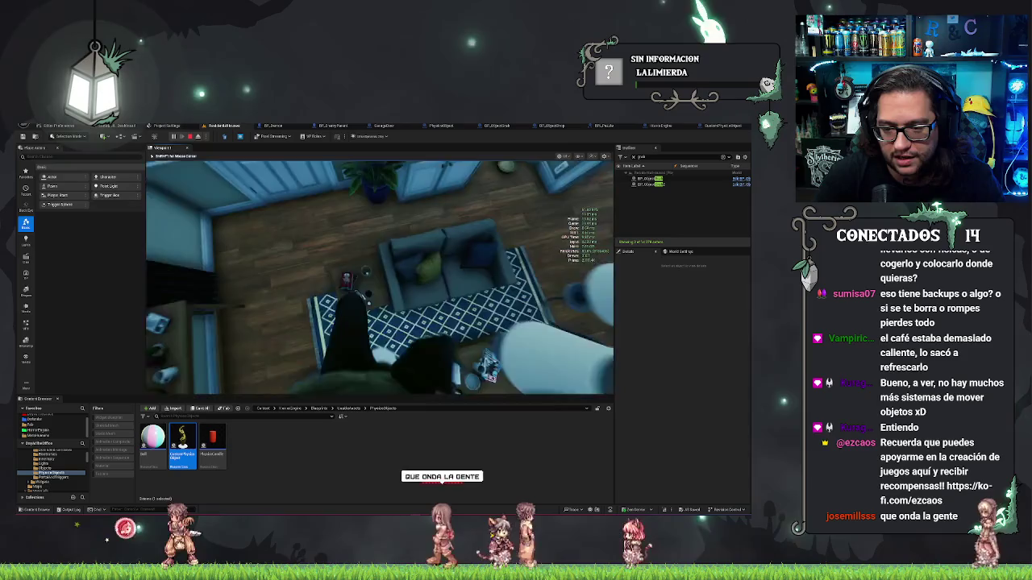
key("w")
key("w")
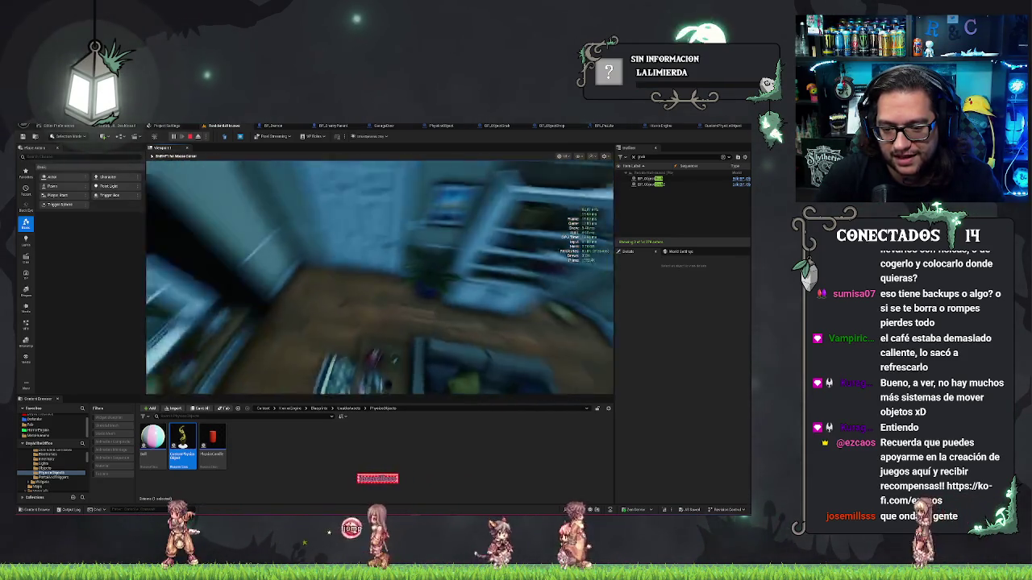
key("w")
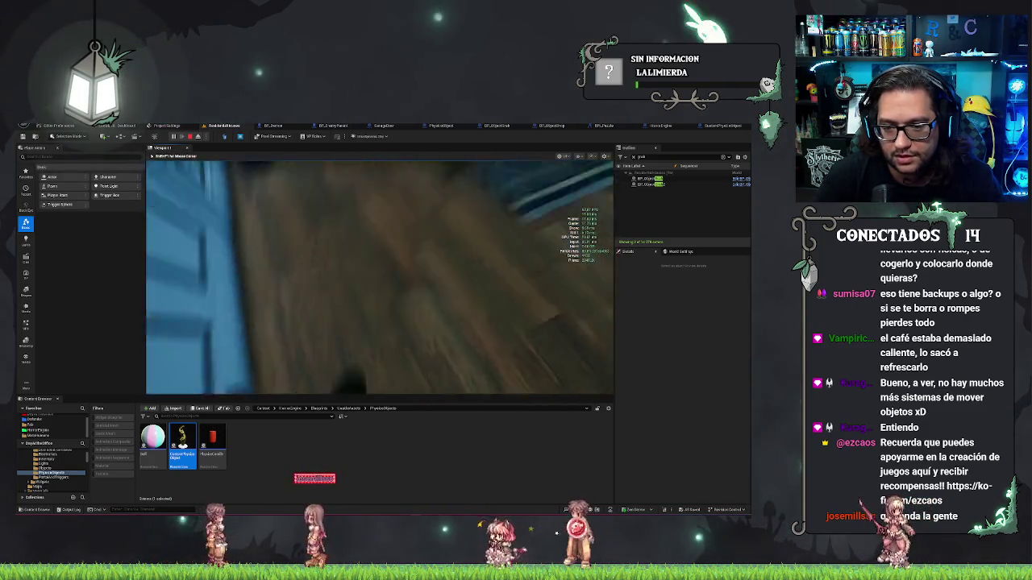
key("w")
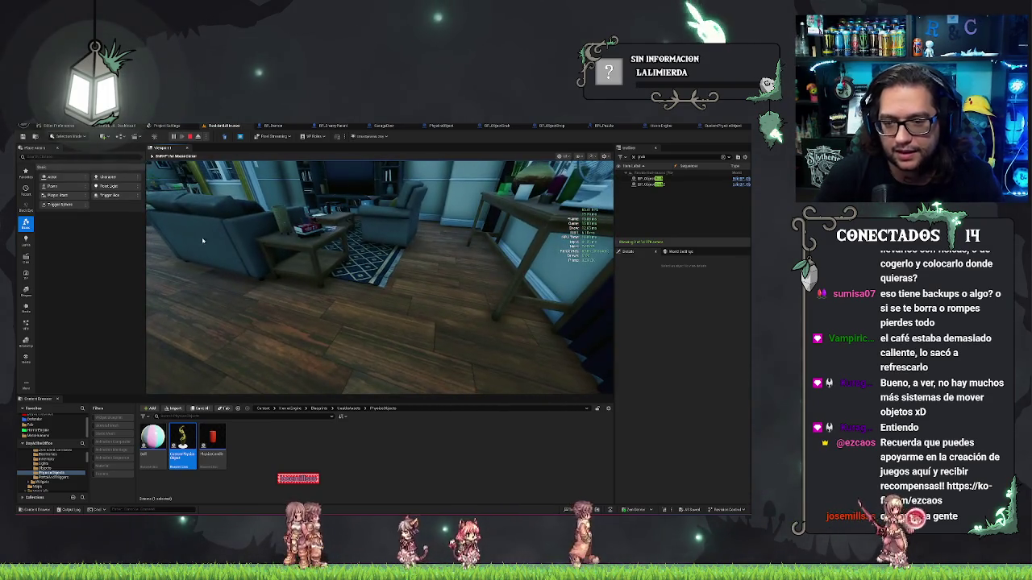
key("Escape")
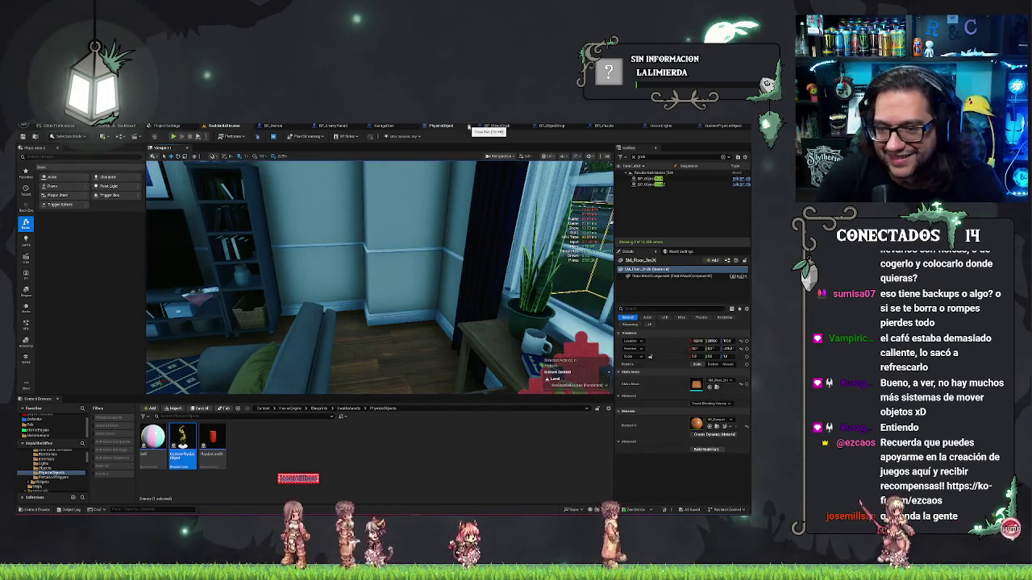
left_click(496, 126)
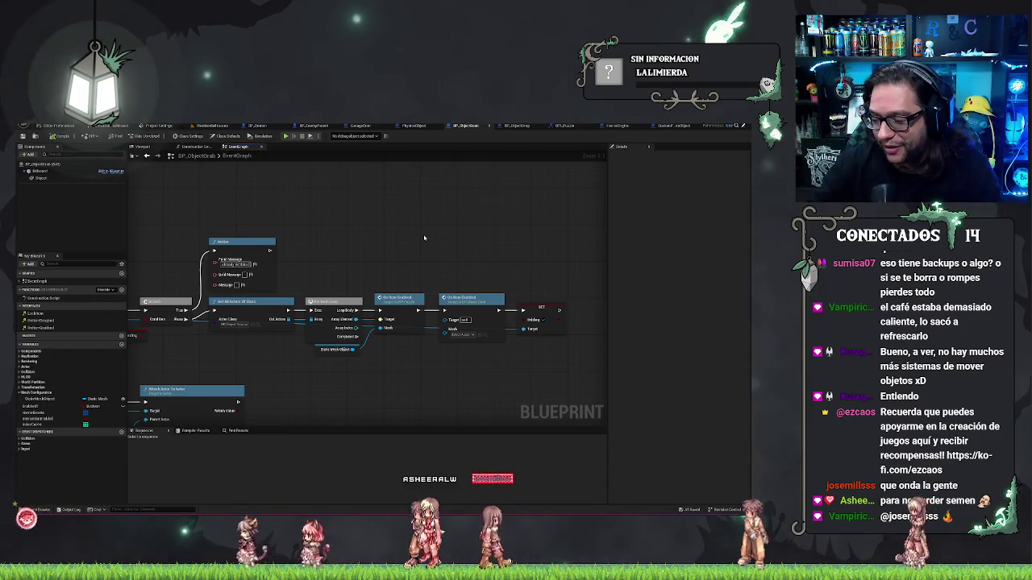
Step: Shift the Get Player Character and Attach Actor To Actor nodes further right
scroll(500, 210, "down", 3)
scroll(441, 334, "up", 3)
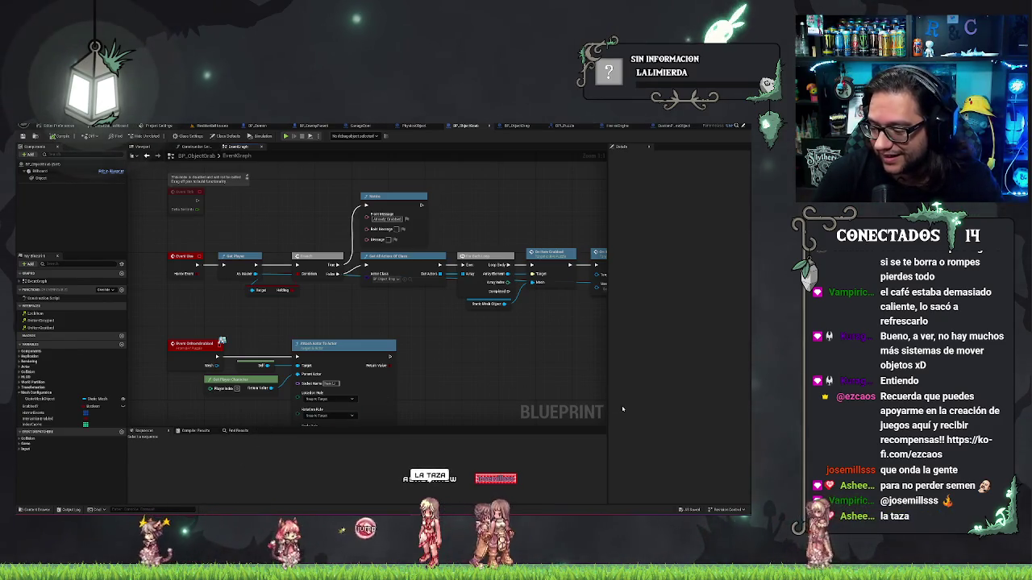
mouse_move(543, 242)
left_mouse_down()
mouse_move(527, 253)
mouse_move(413, 242)
mouse_move(435, 271)
mouse_move(424, 245)
mouse_move(510, 233)
left_mouse_up()
mouse_move(406, 333)
left_mouse_down()
mouse_move(355, 306)
mouse_move(452, 266)
mouse_move(591, 283)
left_mouse_up()
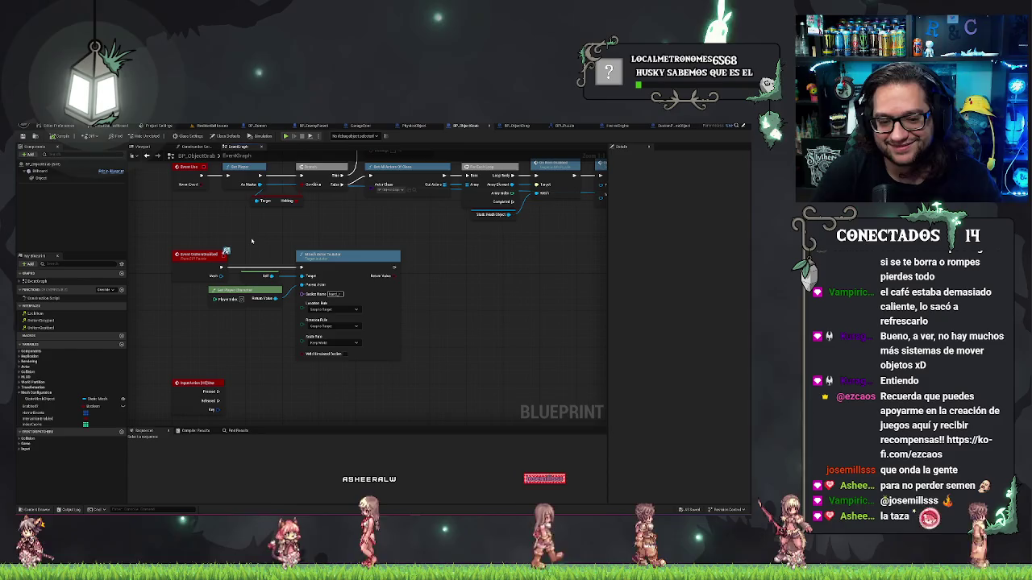
mouse_move(235, 343)
left_mouse_down()
mouse_move(306, 290)
mouse_move(443, 299)
left_mouse_up()
Step: Add a Set Collision Enabled node off the Self wire by searching 'collision'
left_click_drag(271, 279, 302, 266)
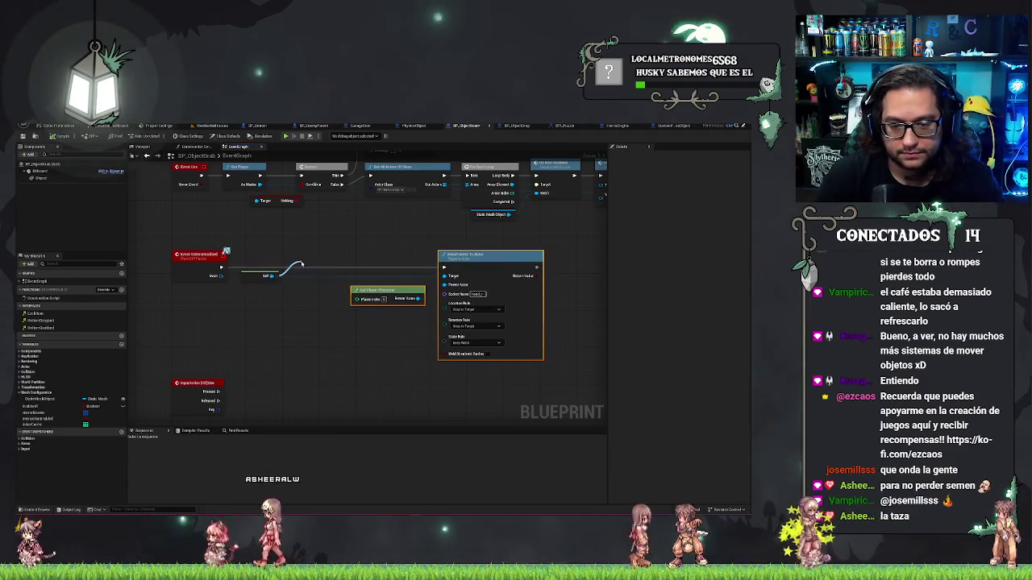
type("coll")
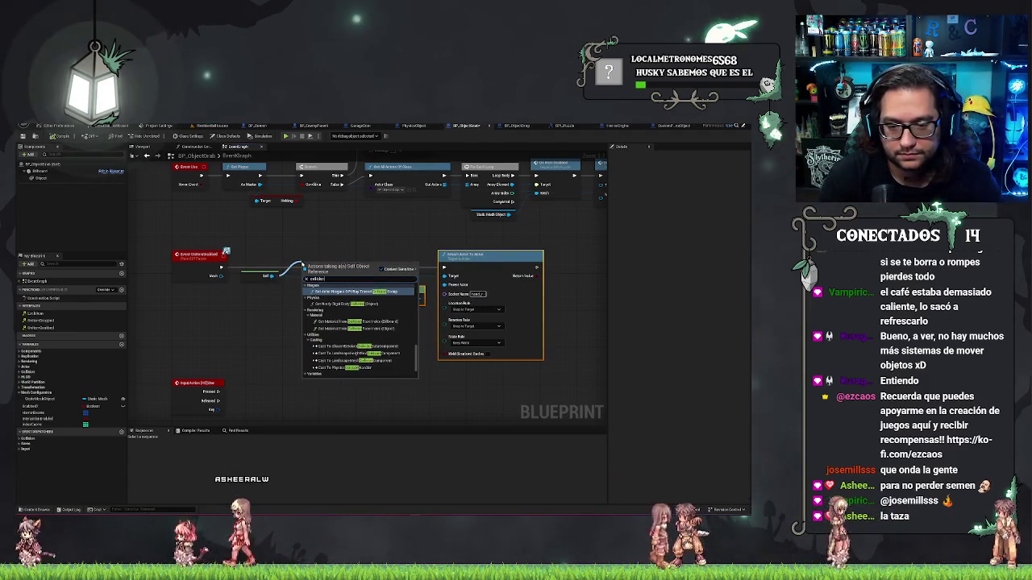
type("ision")
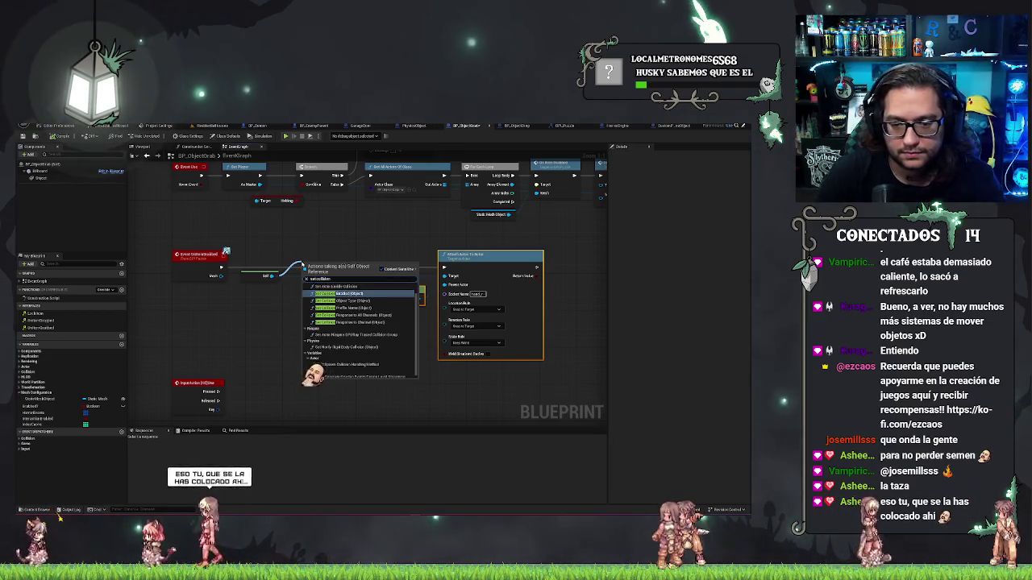
key("Return")
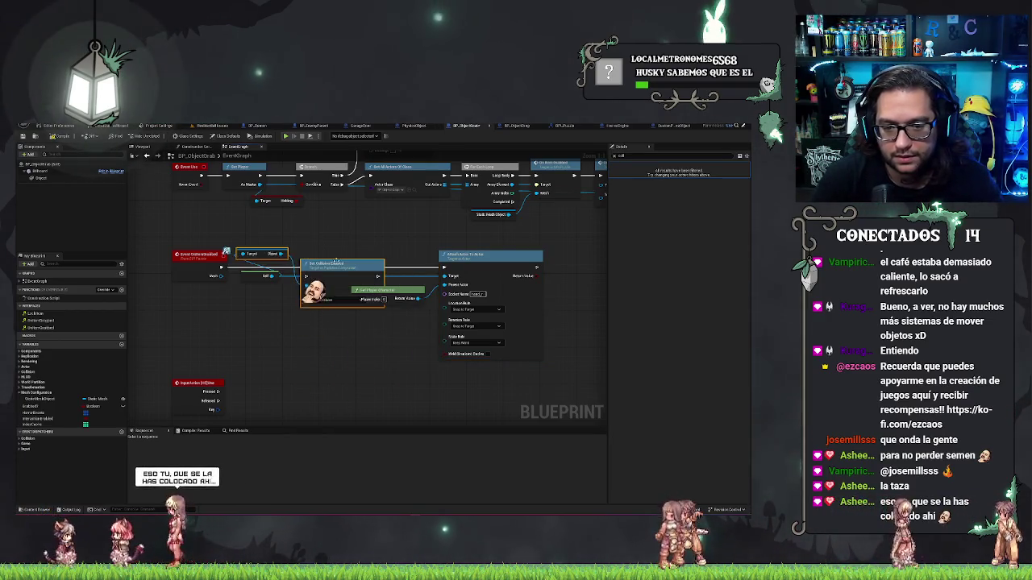
Step: Place the collision node before Attach Actor To Actor, with the cast node below it
mouse_move(302, 262)
left_mouse_down()
mouse_move(342, 262)
mouse_move(334, 230)
mouse_move(349, 259)
left_mouse_up()
left_click_drag(270, 255, 263, 316)
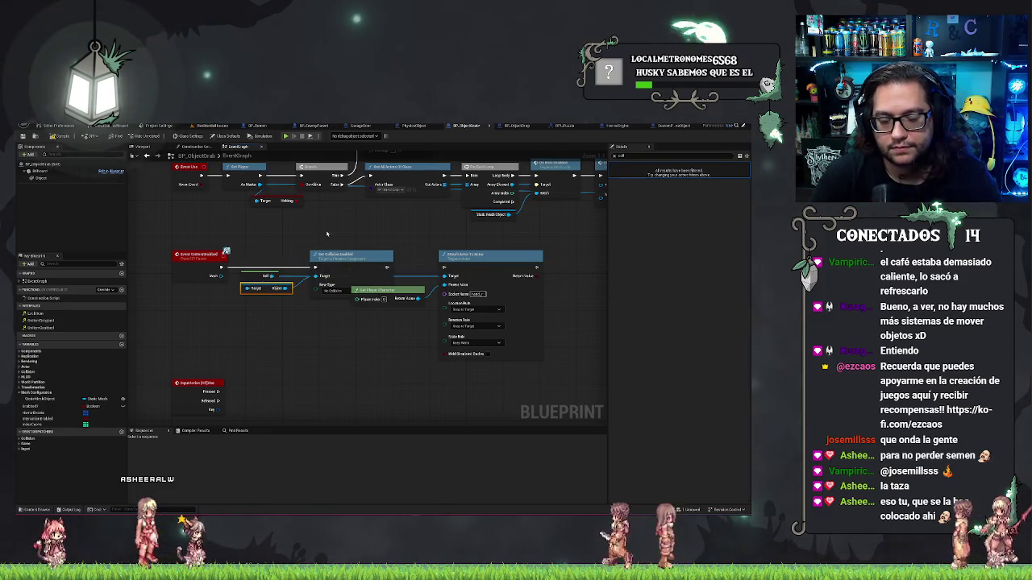
left_click_drag(351, 255, 333, 255)
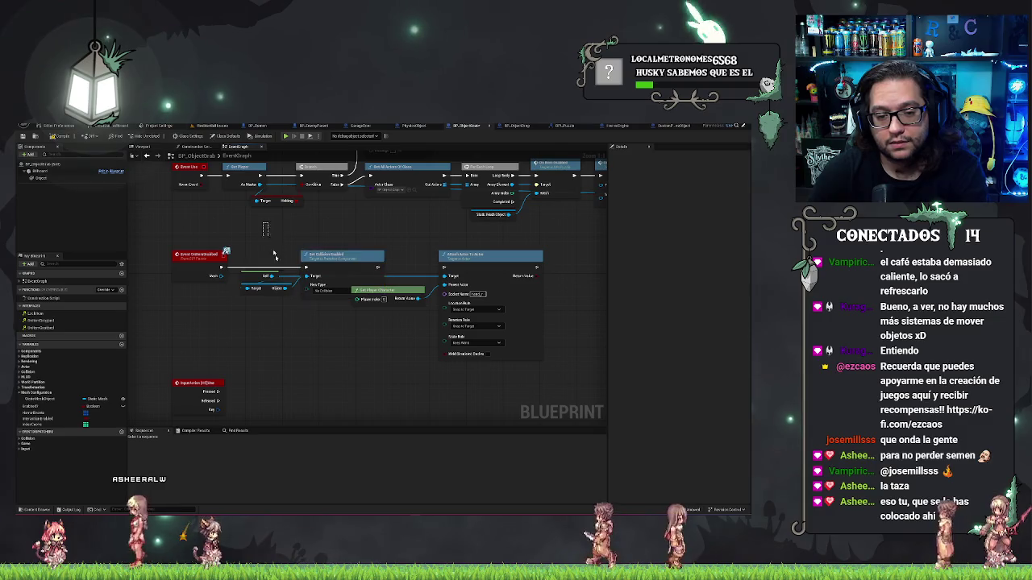
left_click_drag(452, 255, 480, 257)
left_click(403, 236)
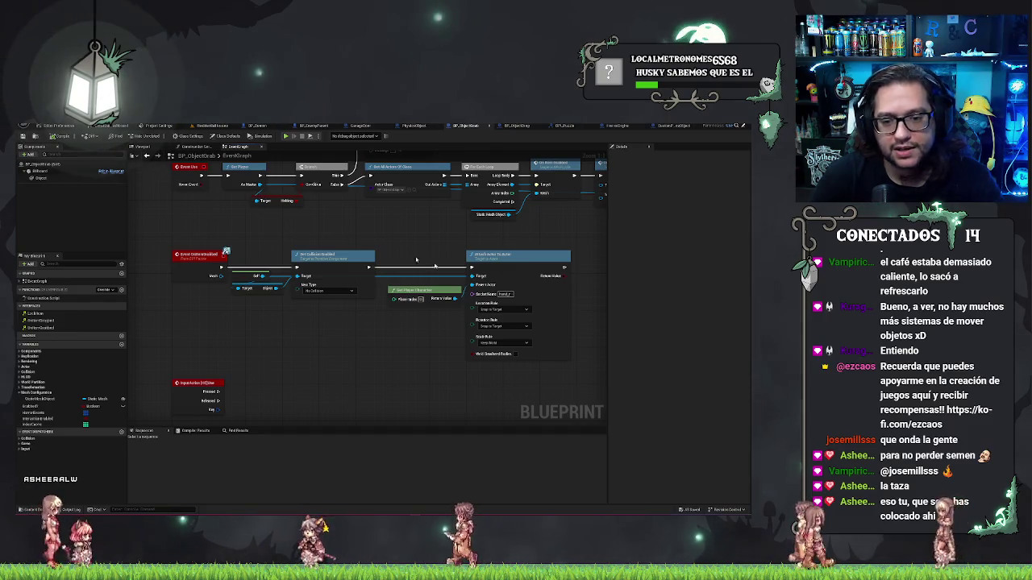
left_click_drag(393, 250, 381, 243)
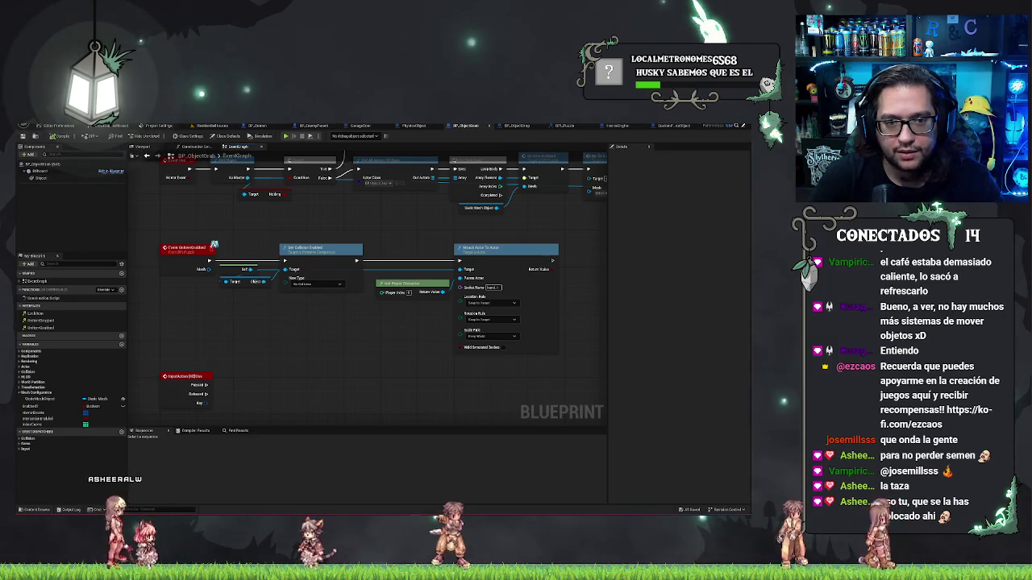
left_click(209, 126)
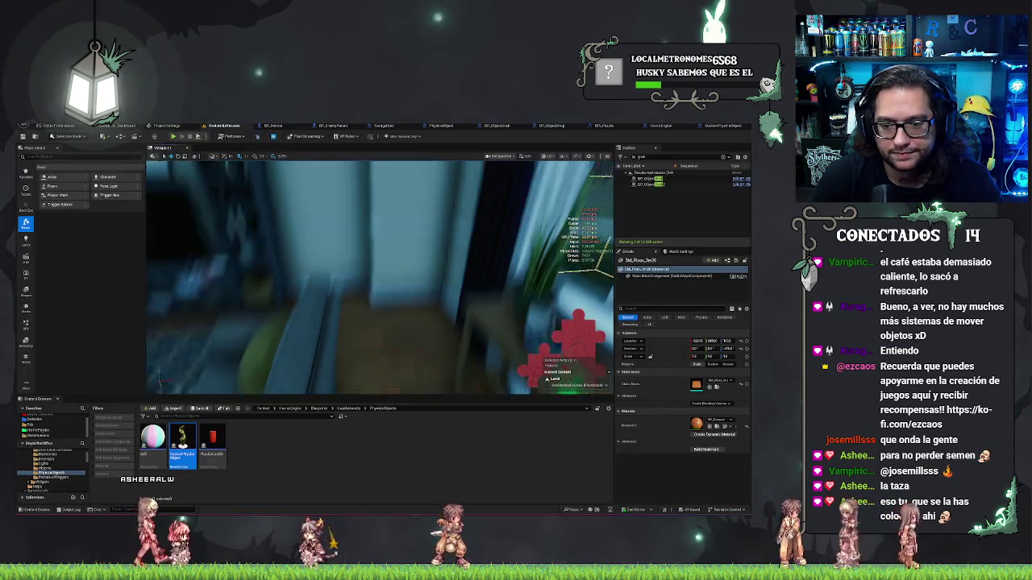
Step: Play From Here in the living room, pick up the mug, and eject with F8
right_click(404, 140)
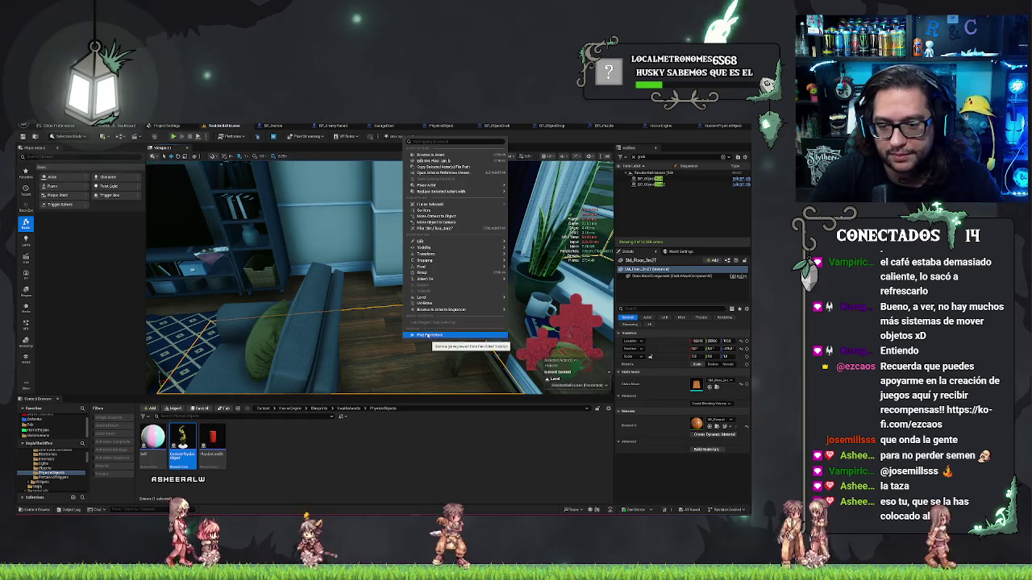
left_click(425, 336)
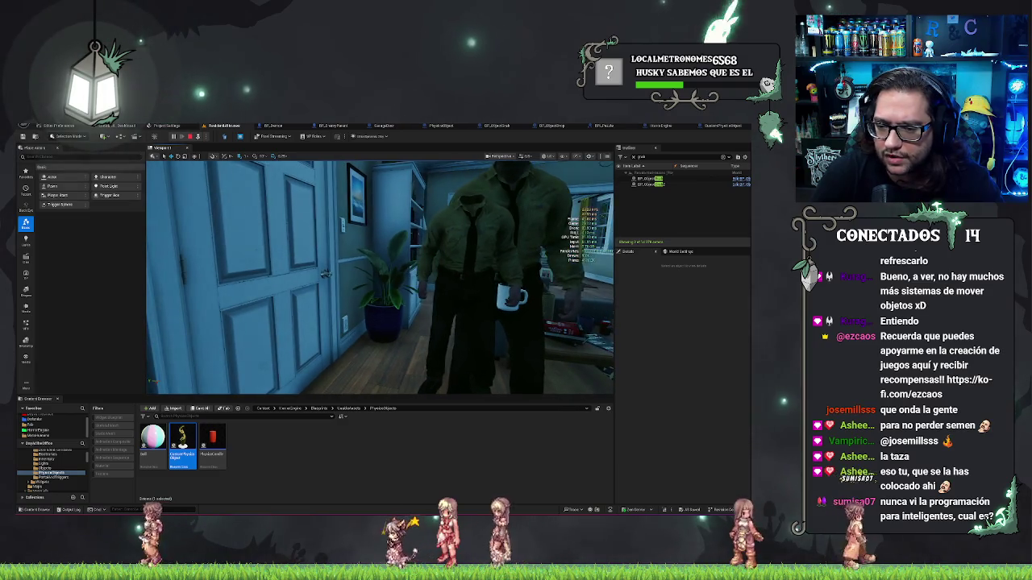
key("F8")
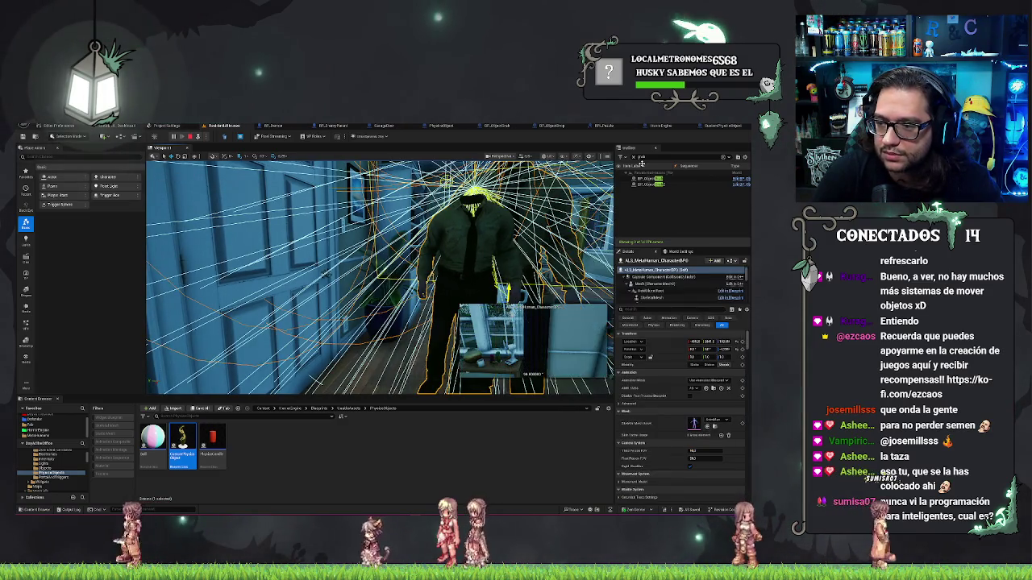
Step: Double-click BP_ObjectGrab in the Outliner to frame the held mug
double_click(661, 185)
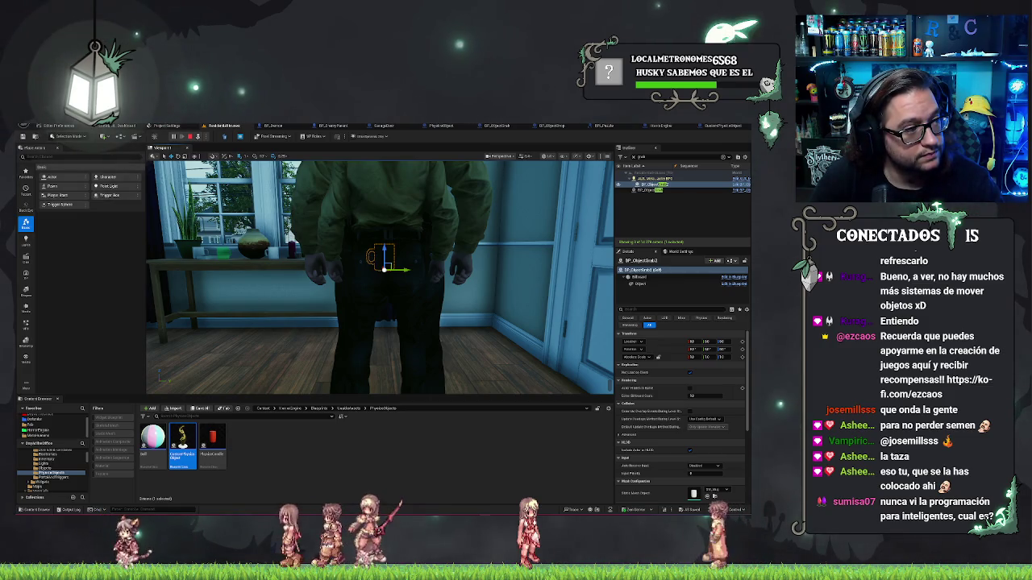
Step: In Visual Studio, open the planar reflection and planar reflection extensions source files
key("alt+Tab")
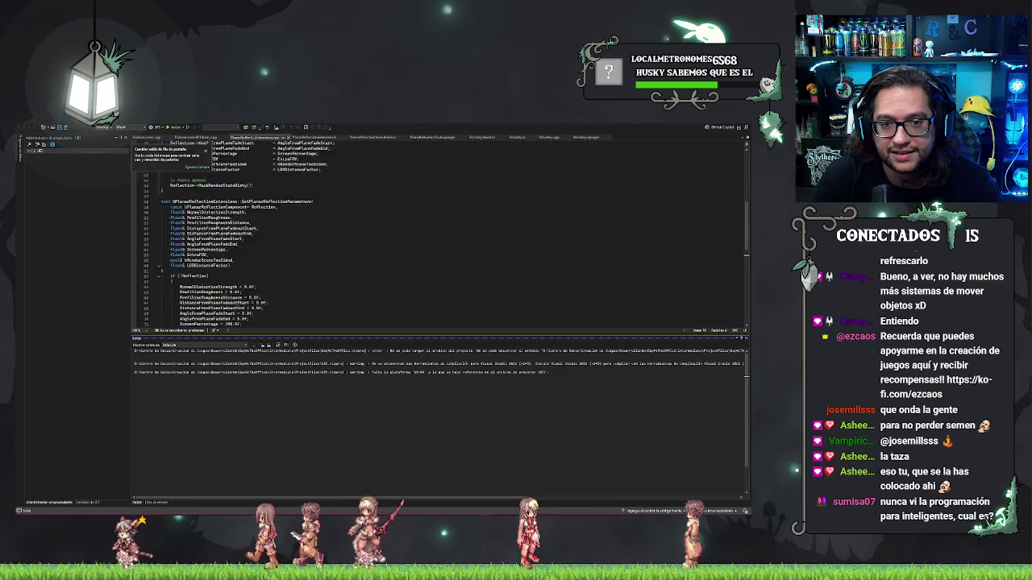
scroll(444, 242, "up", 15)
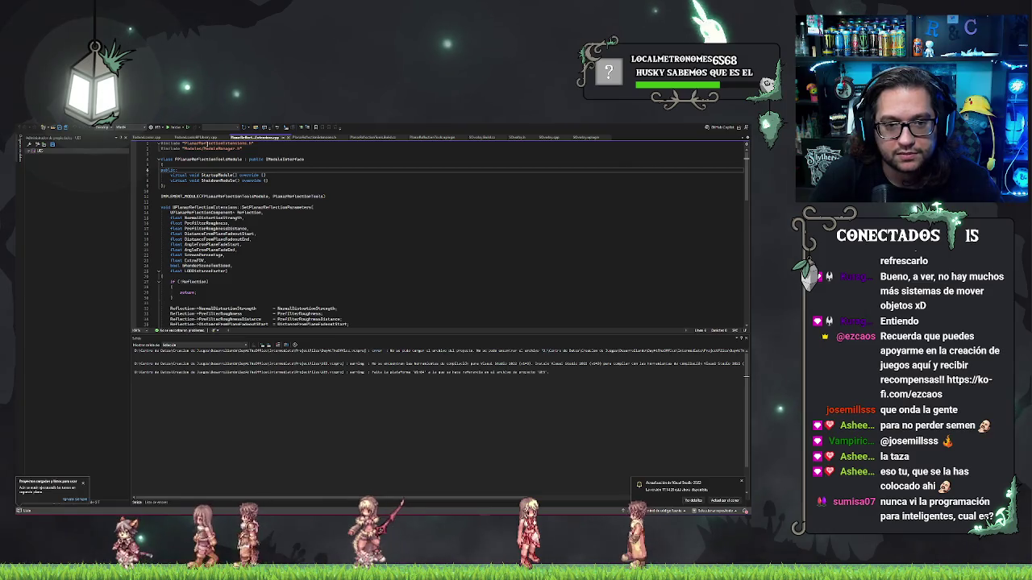
left_click(319, 138)
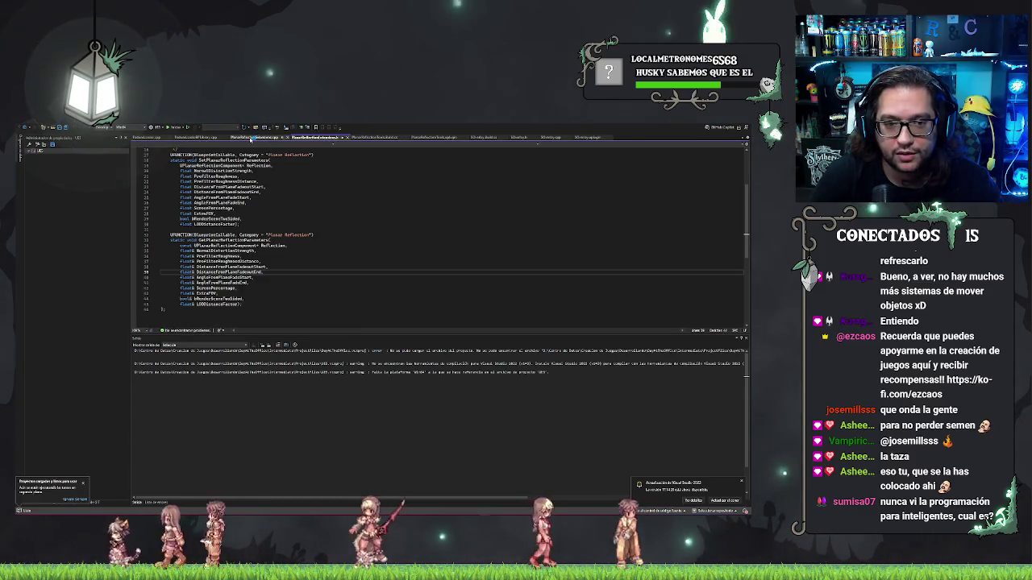
scroll(439, 233, "up", 5)
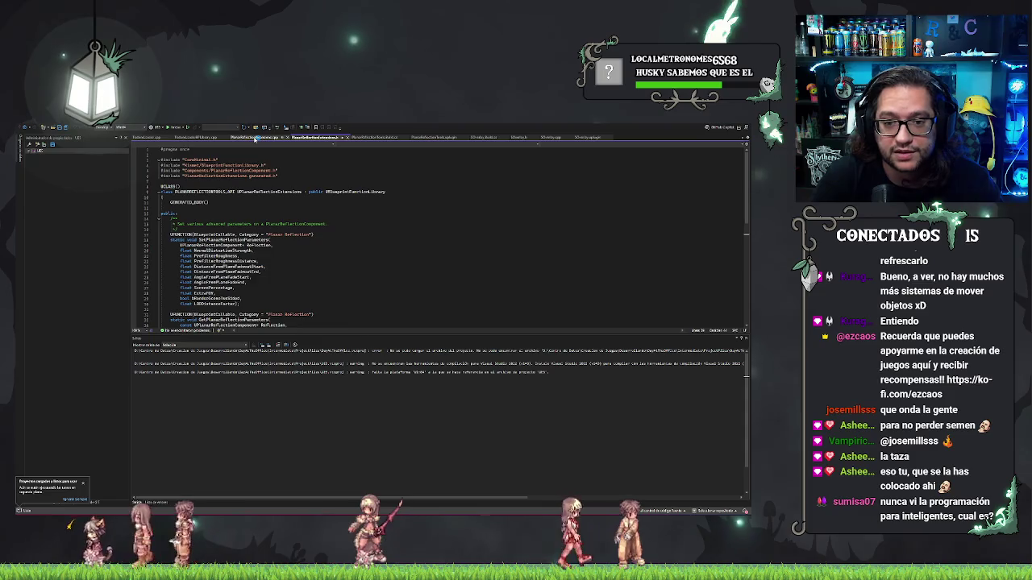
left_click(255, 138)
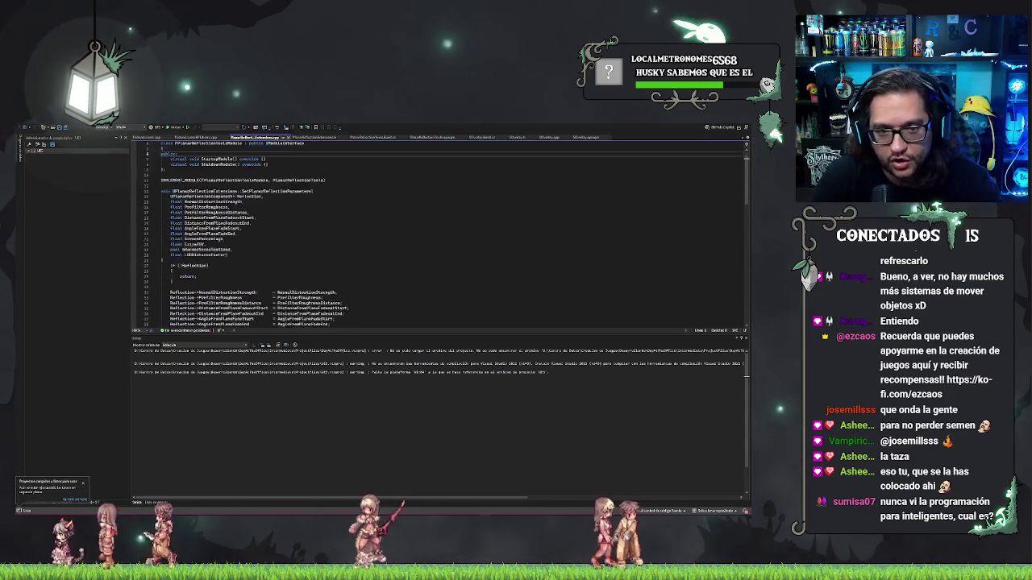
scroll(440, 234, "up", 1)
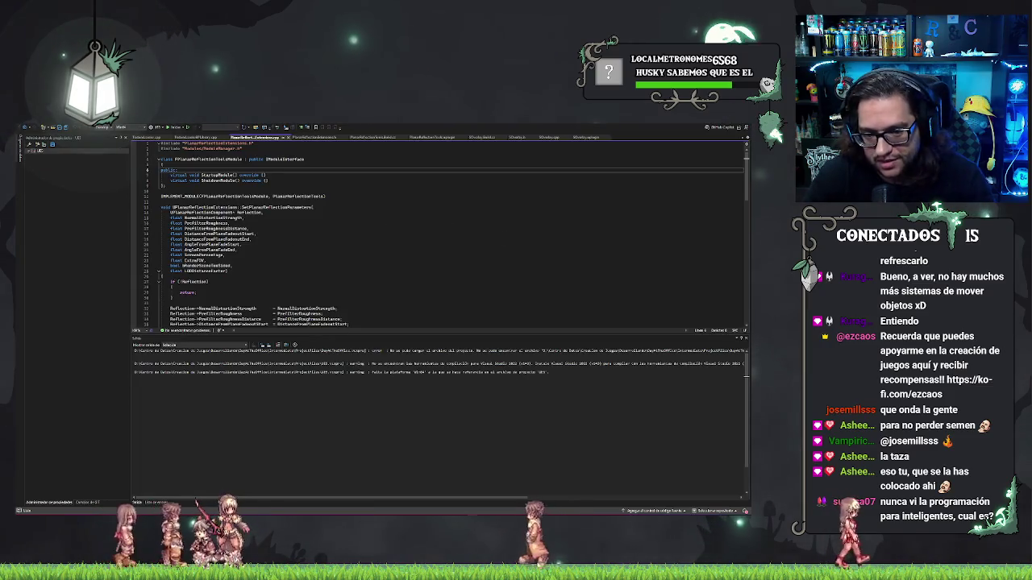
Step: Inspect the code around line 20 and the if block, enlarging the editor pane
left_click(242, 244)
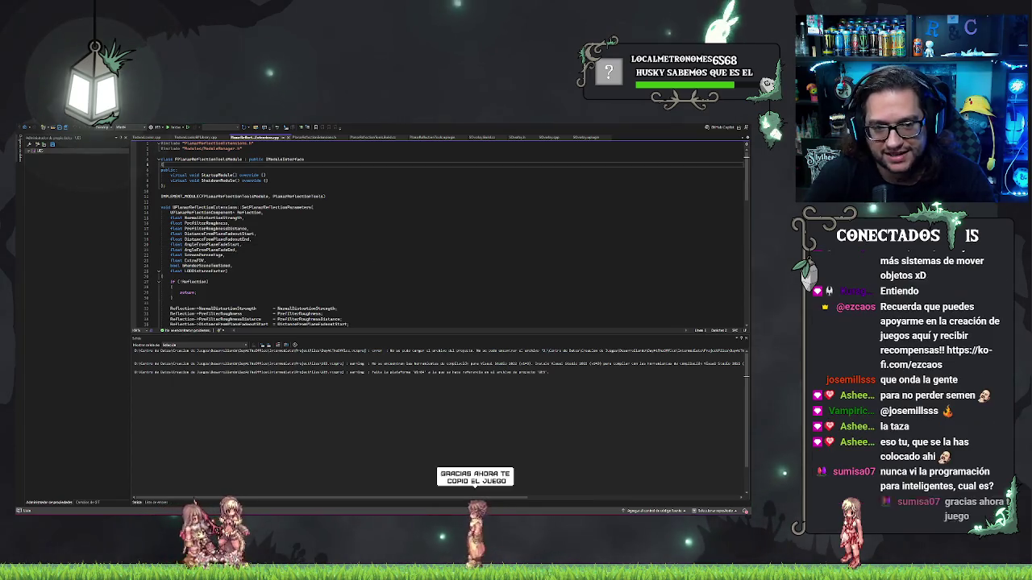
left_click(171, 286)
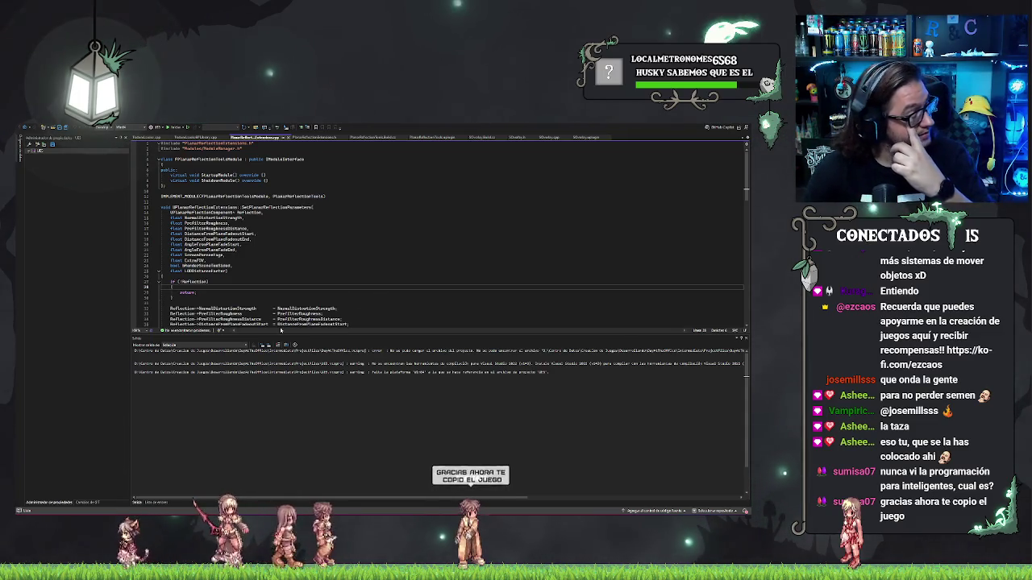
scroll(280, 326, "up", 1)
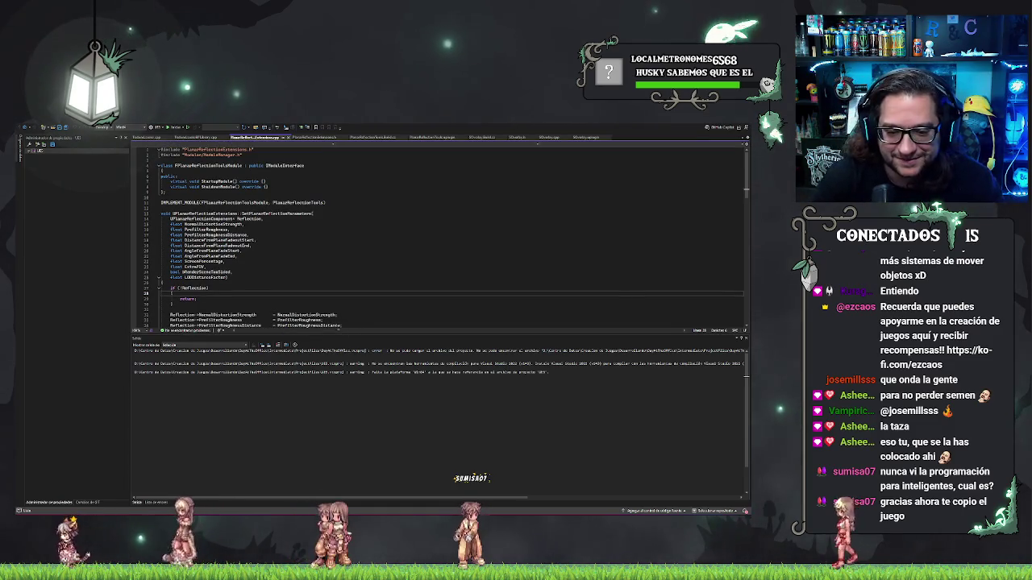
left_click_drag(351, 332, 360, 445)
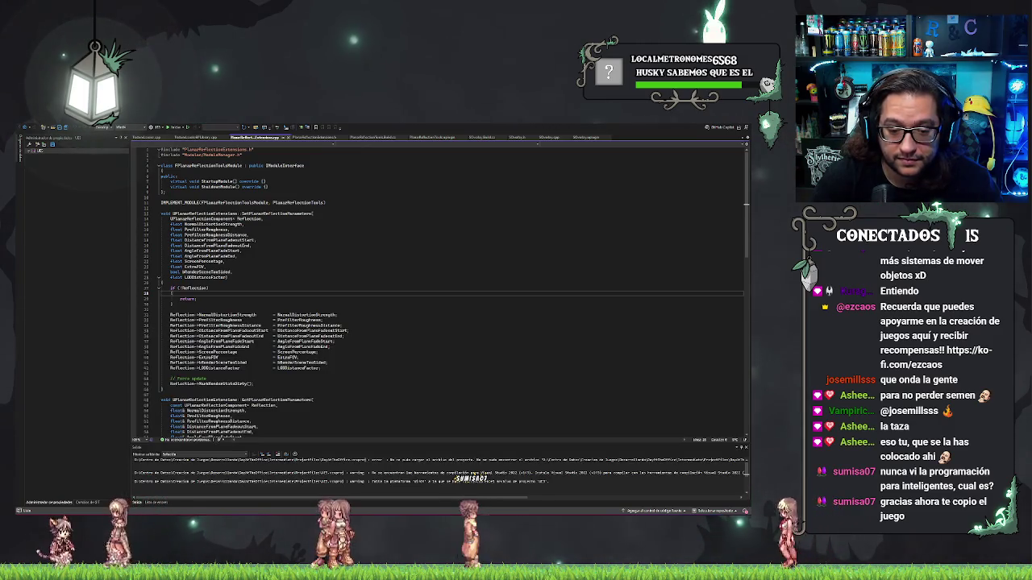
left_click(174, 374)
Step: Scroll through the code, choose No guardar in the save prompt, and return to Unreal
scroll(450, 291, "down", 8)
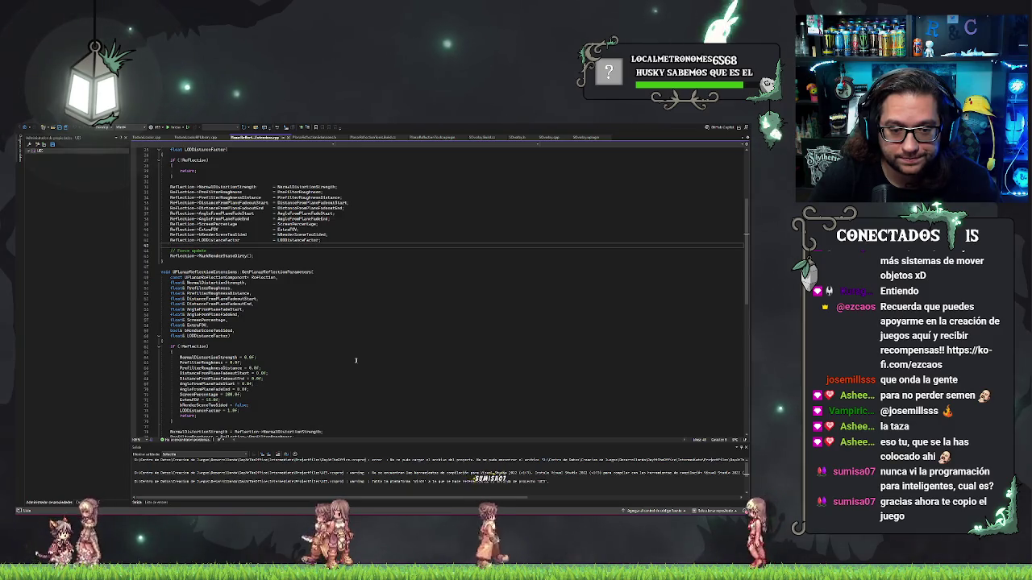
scroll(451, 292, "down", 7)
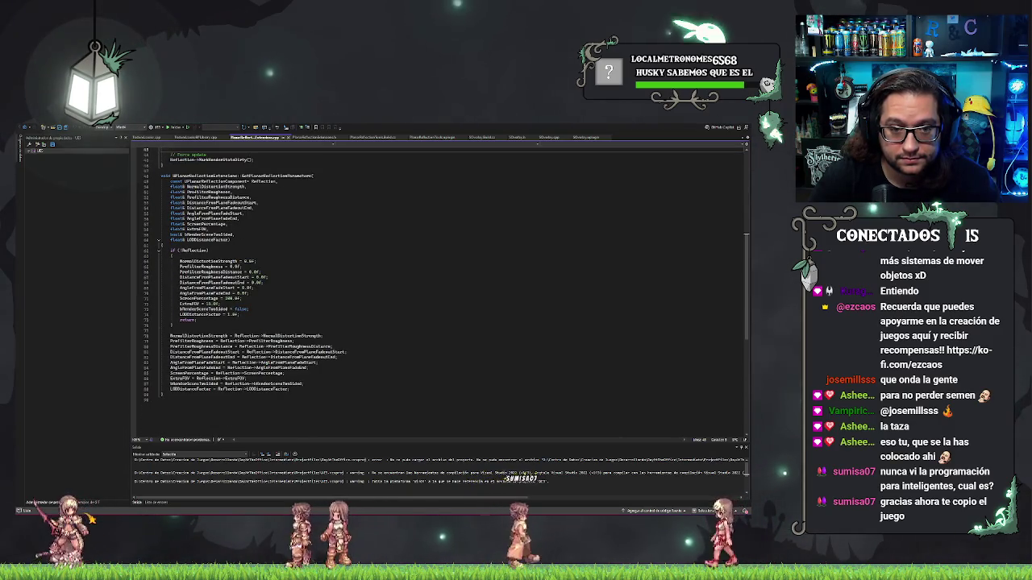
scroll(450, 292, "up", 15)
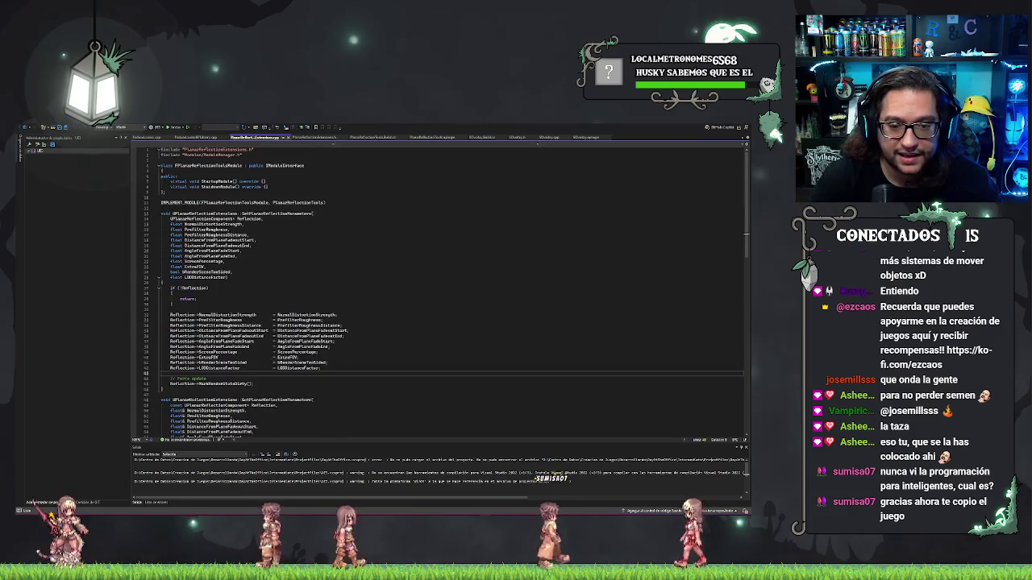
scroll(408, 321, "down", 15)
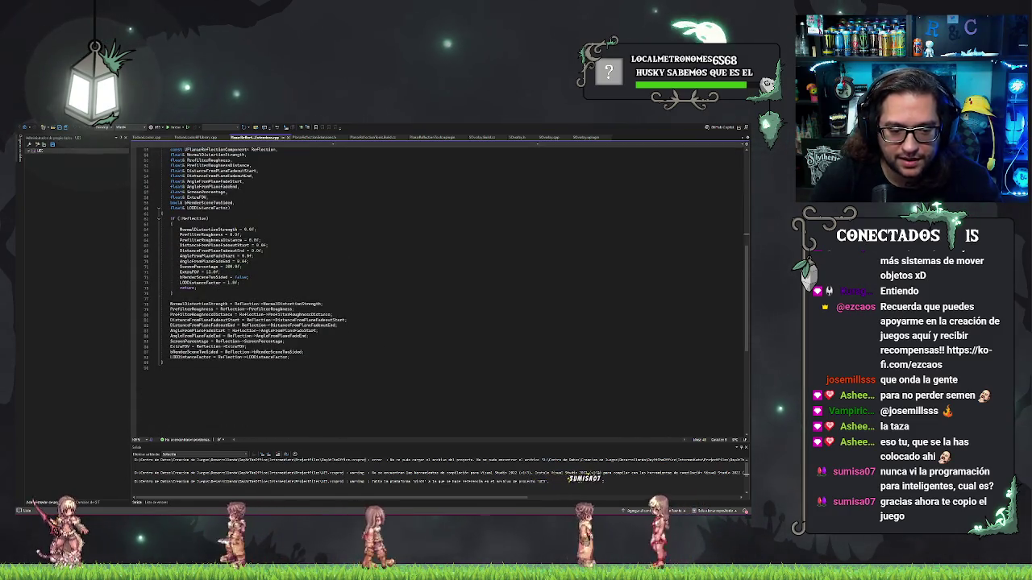
scroll(408, 321, "up", 15)
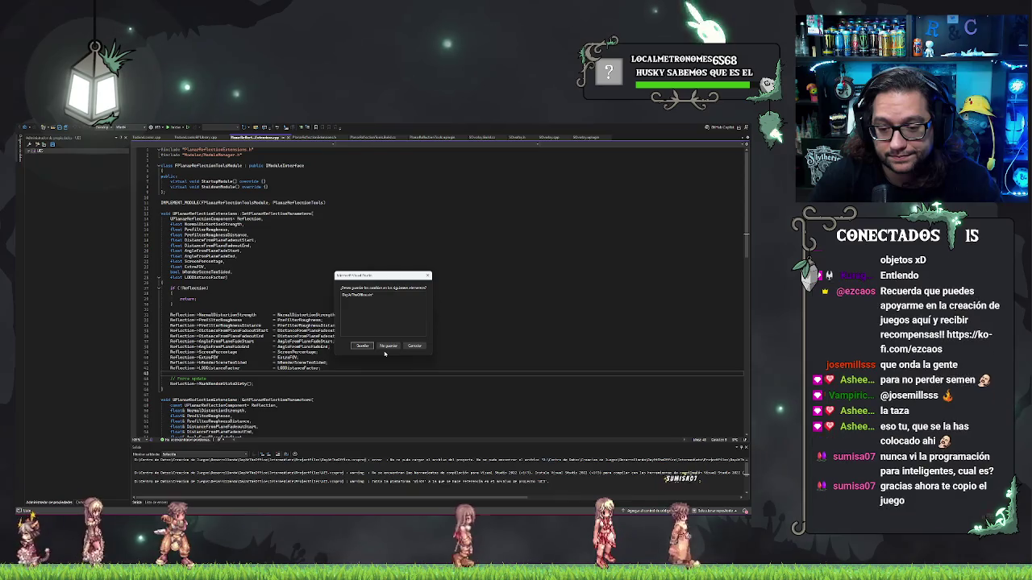
left_click(389, 346)
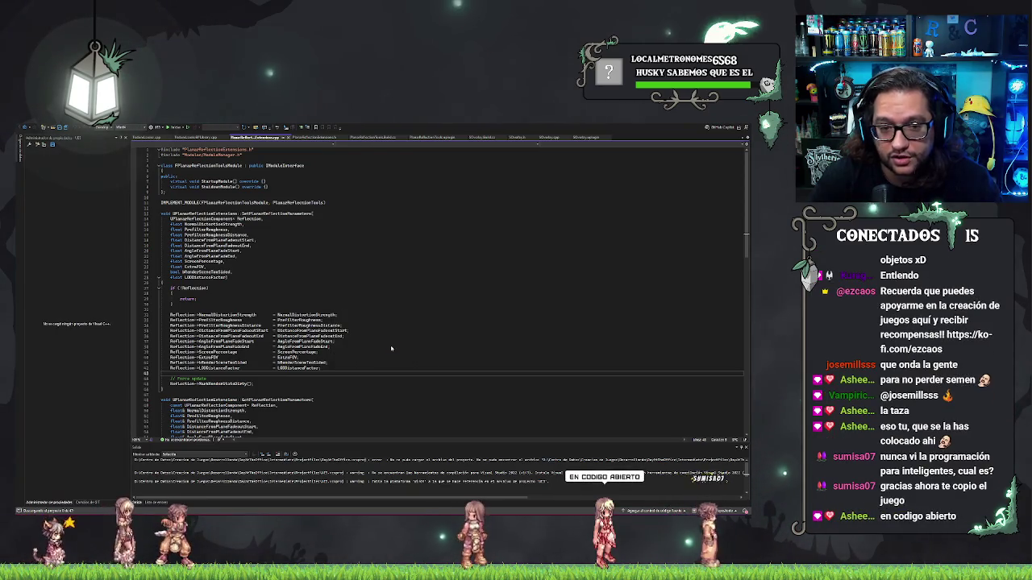
key("alt+Tab")
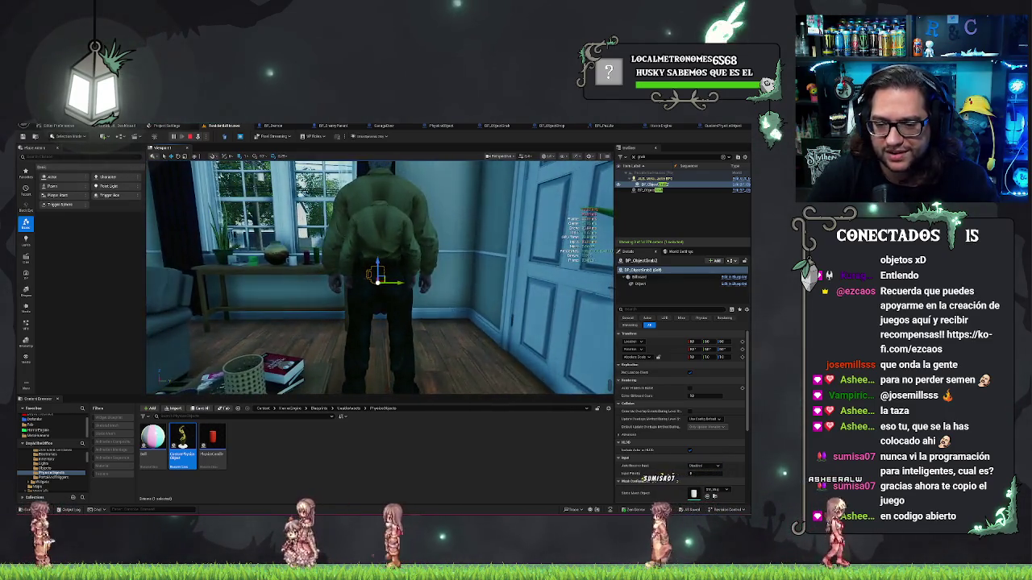
Step: Select the BP_ObjectGrab2 mug, nudge it slightly with the move gizmo, and frame it in the viewport
left_click(666, 189)
left_click(654, 183)
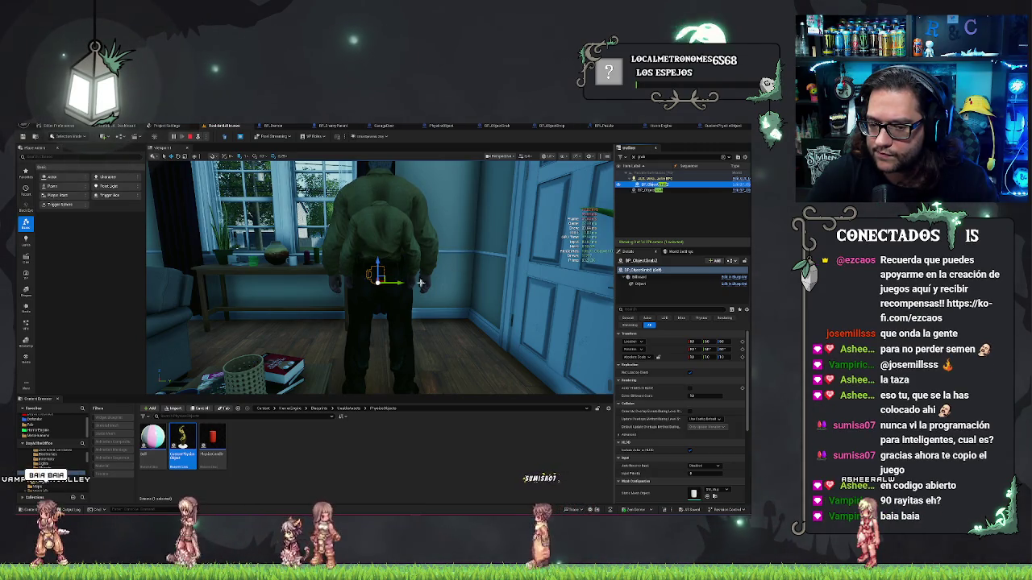
left_click_drag(395, 282, 403, 282)
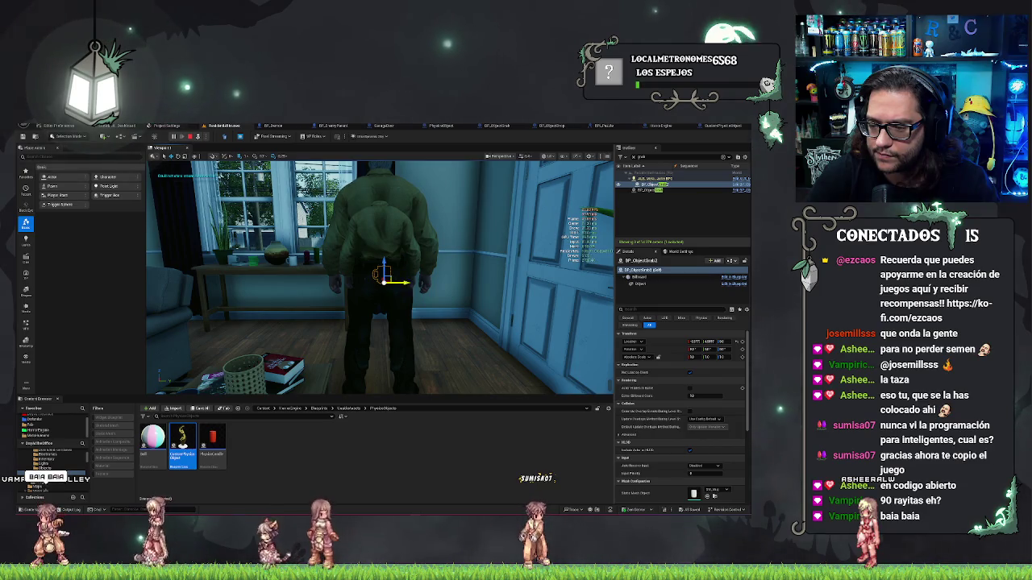
mouse_move(403, 282)
left_mouse_down()
mouse_move(430, 272)
mouse_move(421, 272)
left_mouse_up()
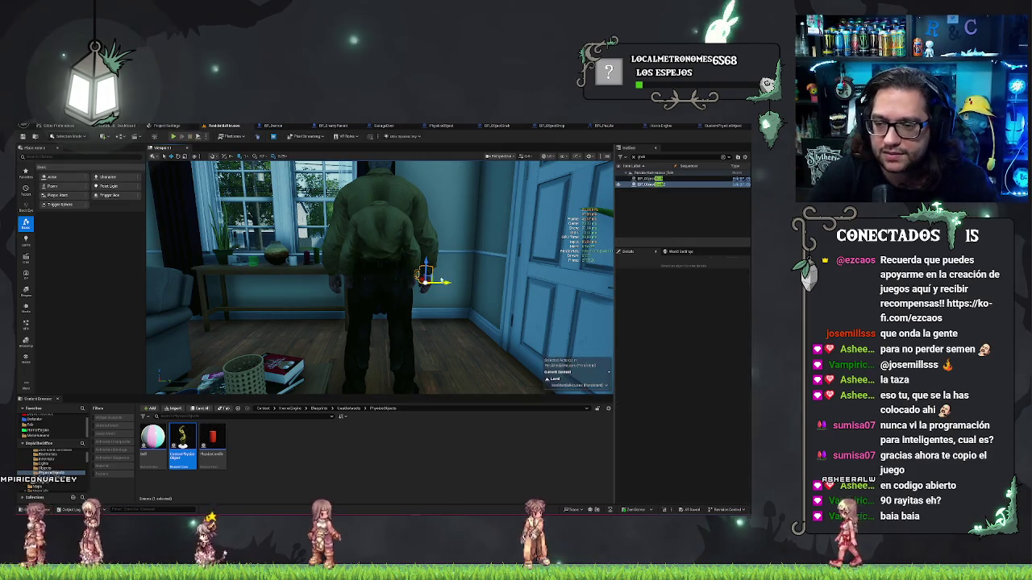
double_click(645, 184)
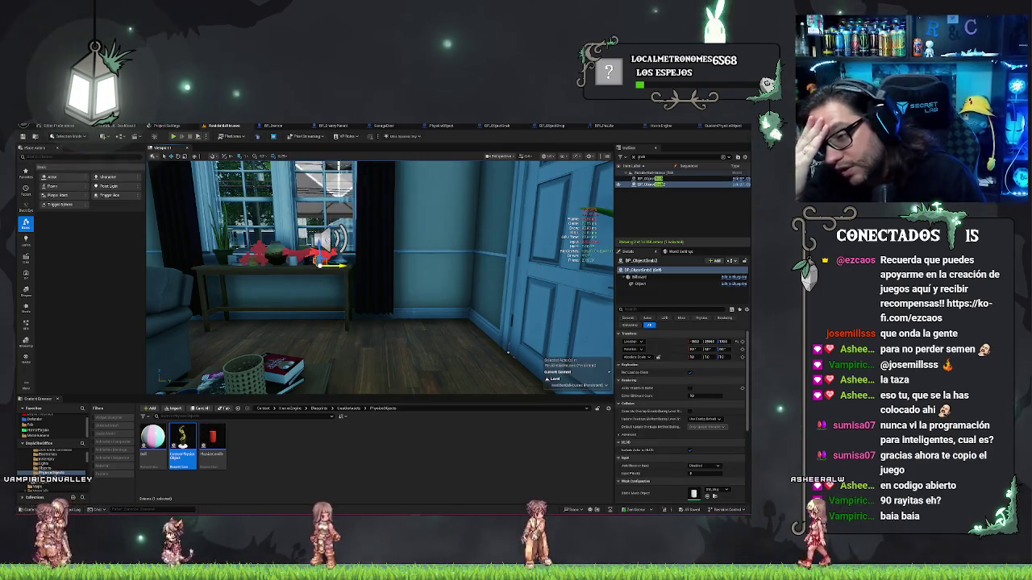